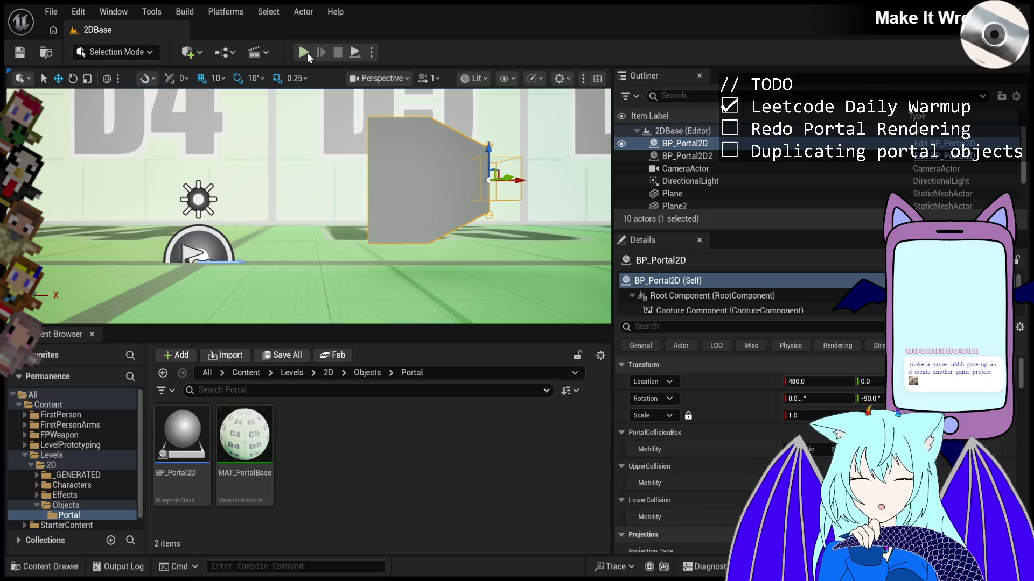
- Play the 2DBase level, walk the character through the portal and back, then select BP_Mimir2D0
{"action": "left_click", "coordinate": [307, 53]}
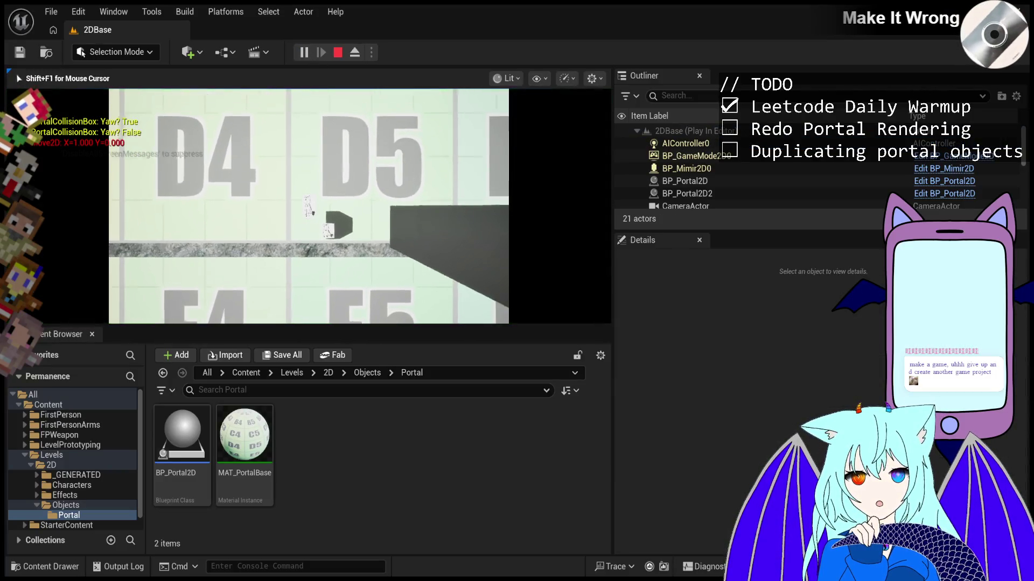
{"action": "key", "text": "a"}
{"action": "key", "text": "d"}
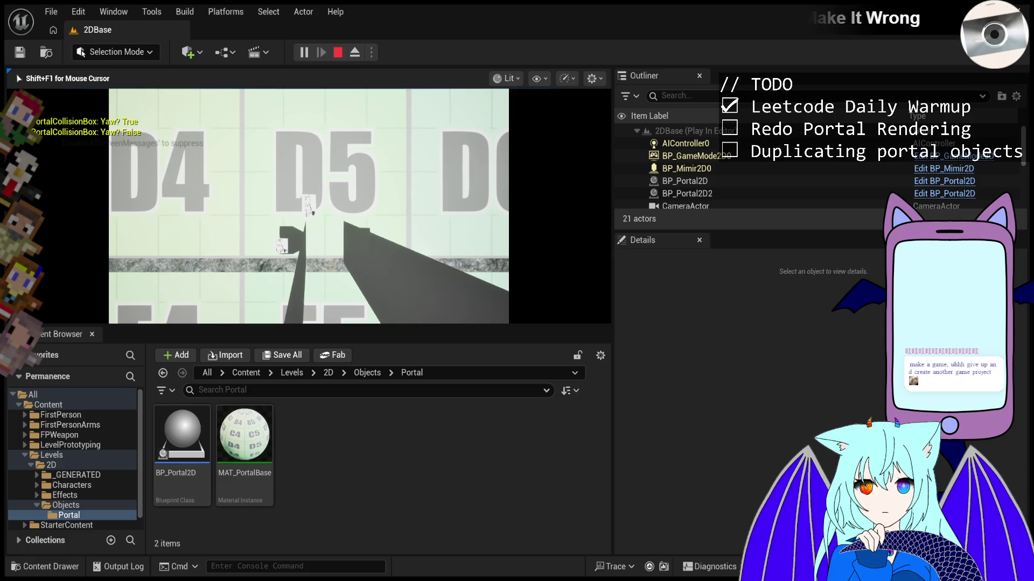
{"action": "left_click", "coordinate": [397, 164]}
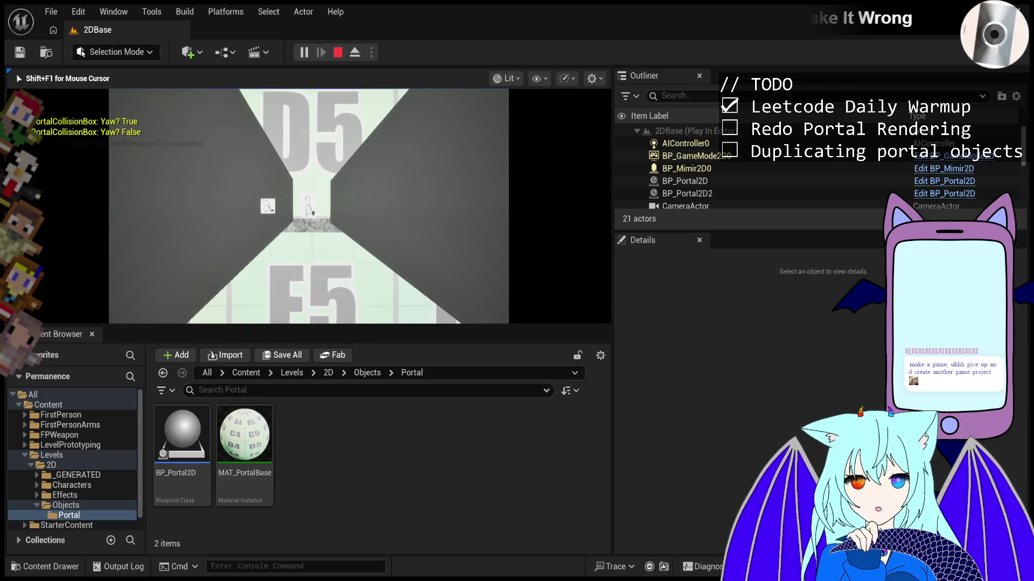
{"action": "key", "text": "a"}
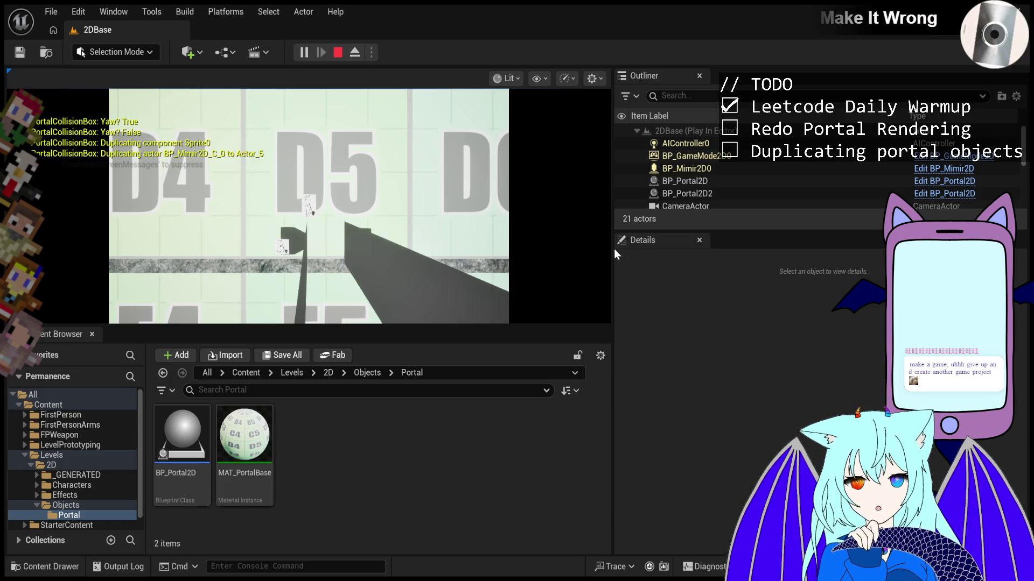
{"action": "left_click", "coordinate": [722, 166]}
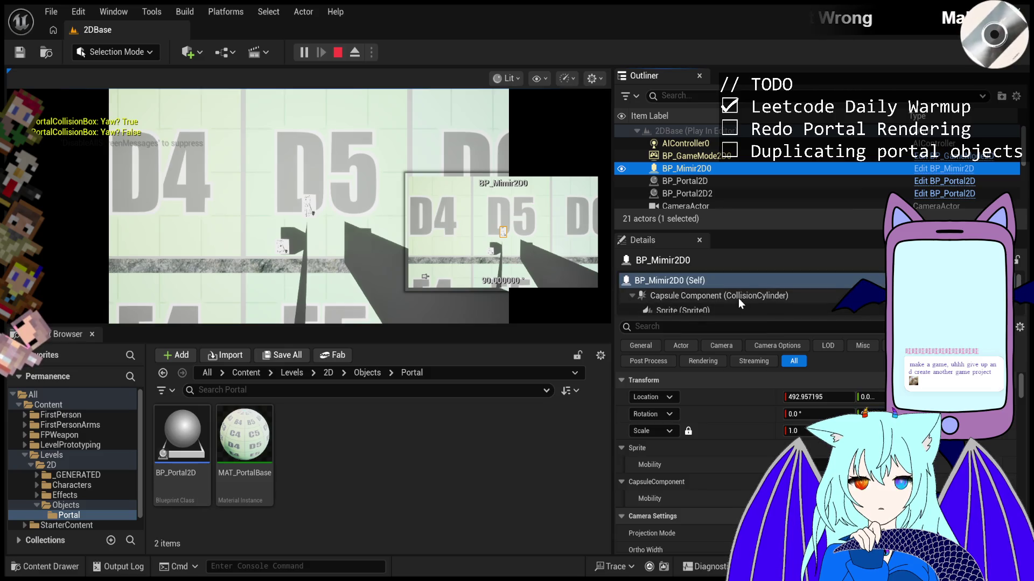
- Inspect BP_Mimir2D0's Capsule Component physics settings in Details
{"action": "left_click", "coordinate": [738, 296]}
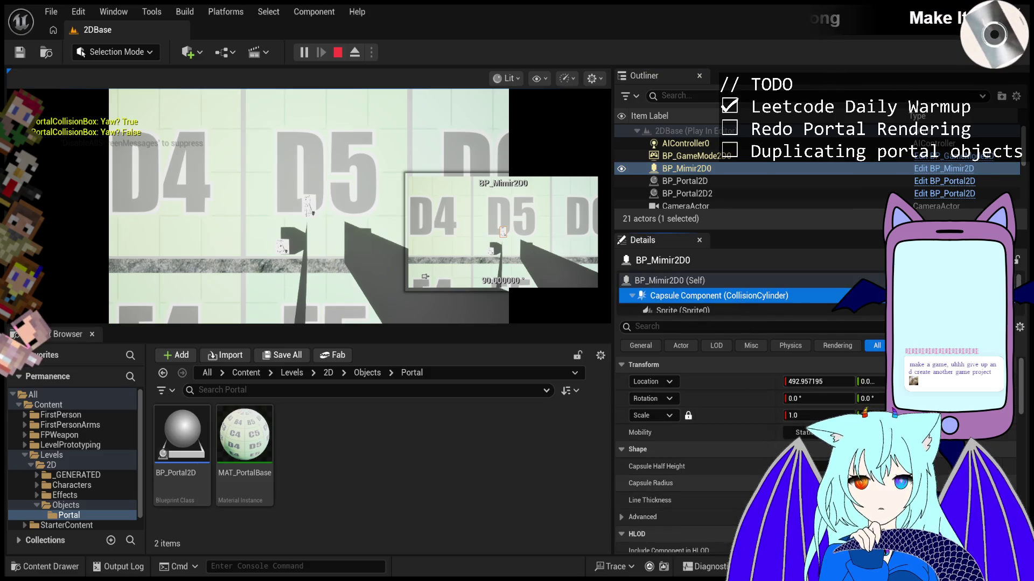
{"action": "scroll", "coordinate": [756, 465], "scroll_direction": "down", "scroll_amount": 5}
{"action": "scroll", "coordinate": [757, 461], "scroll_direction": "down", "scroll_amount": 4}
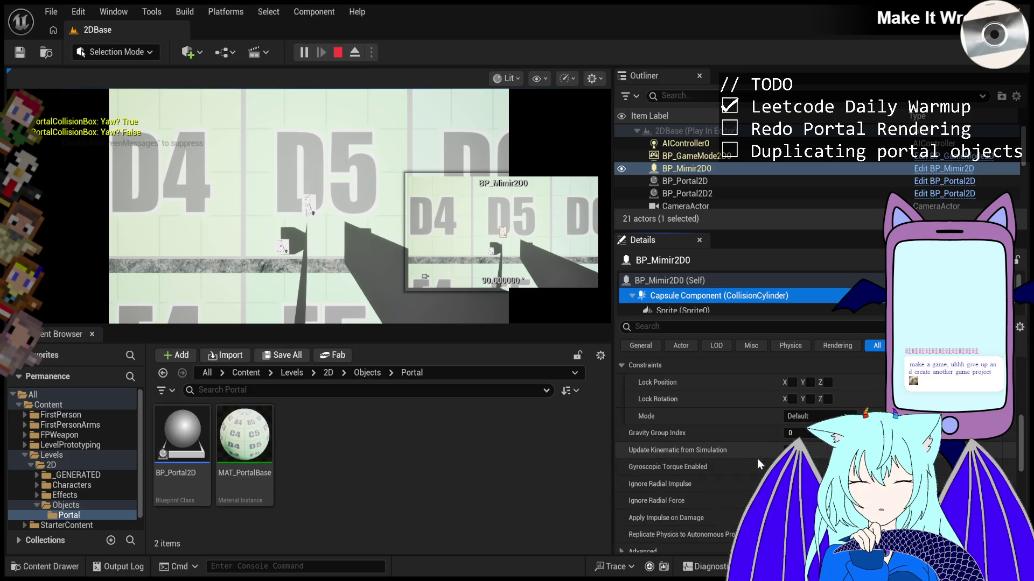
{"action": "scroll", "coordinate": [722, 305], "scroll_direction": "down", "scroll_amount": 2}
{"action": "scroll", "coordinate": [722, 305], "scroll_direction": "up", "scroll_amount": 2}
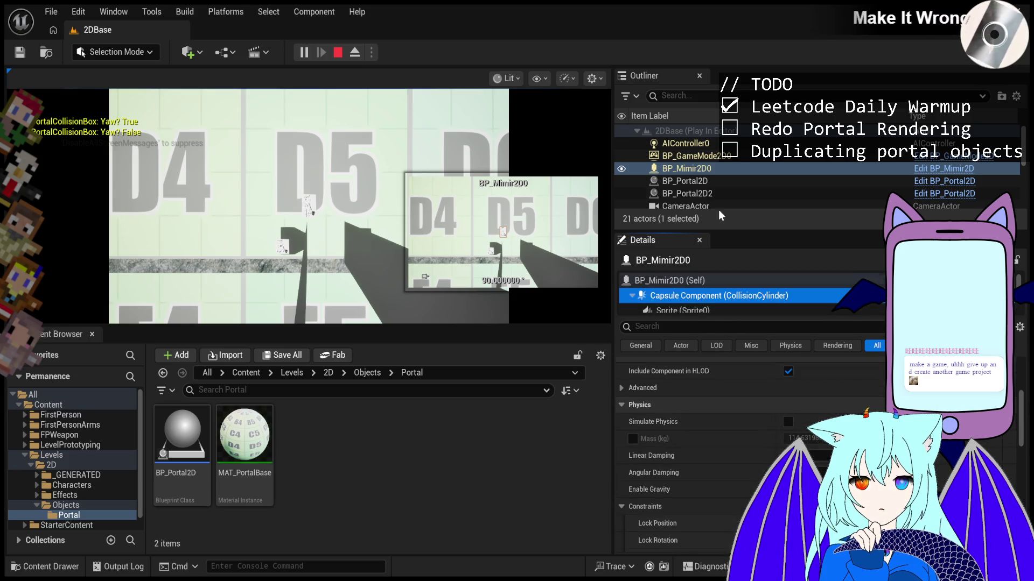
{"action": "scroll", "coordinate": [722, 163], "scroll_direction": "down", "scroll_amount": 2}
{"action": "scroll", "coordinate": [722, 160], "scroll_direction": "up", "scroll_amount": 2}
- Select BP_Portal2D and browse its PortalMesh components, including PortalMesh14
{"action": "left_click", "coordinate": [722, 154]}
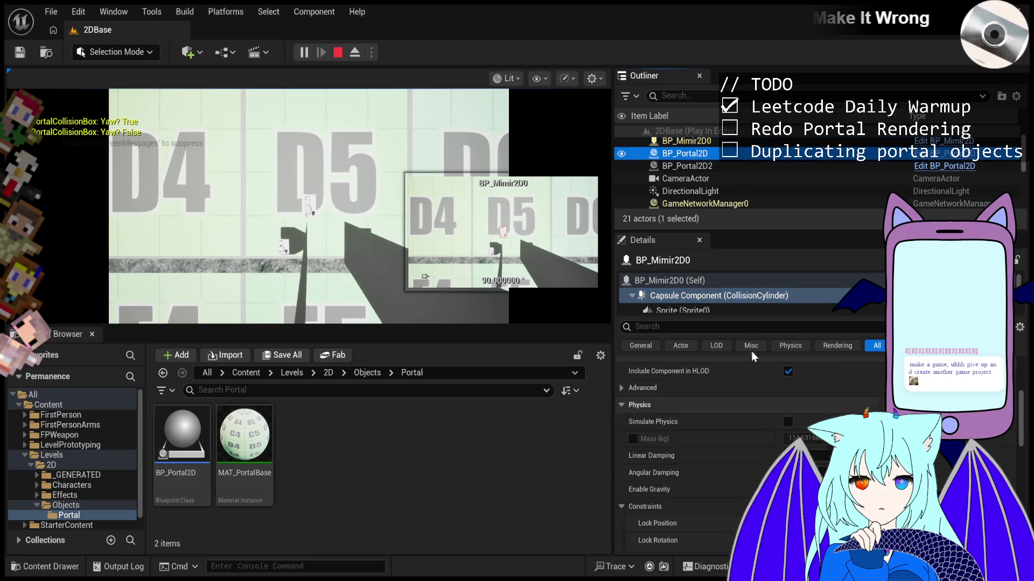
{"action": "scroll", "coordinate": [724, 304], "scroll_direction": "down", "scroll_amount": 2}
{"action": "scroll", "coordinate": [724, 304], "scroll_direction": "down", "scroll_amount": 2}
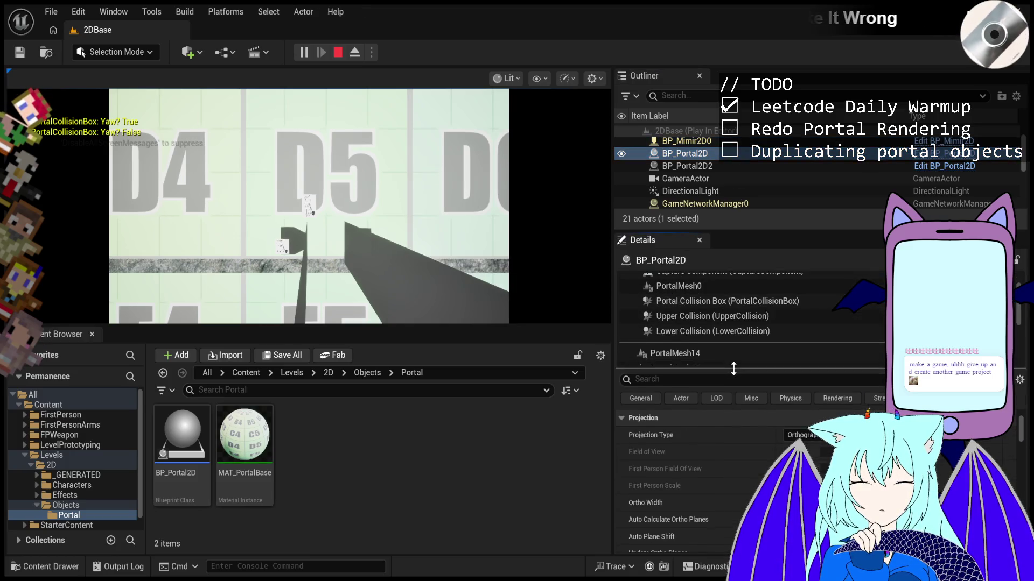
{"action": "left_click", "coordinate": [716, 333]}
{"action": "scroll", "coordinate": [724, 331], "scroll_direction": "up", "scroll_amount": 4}
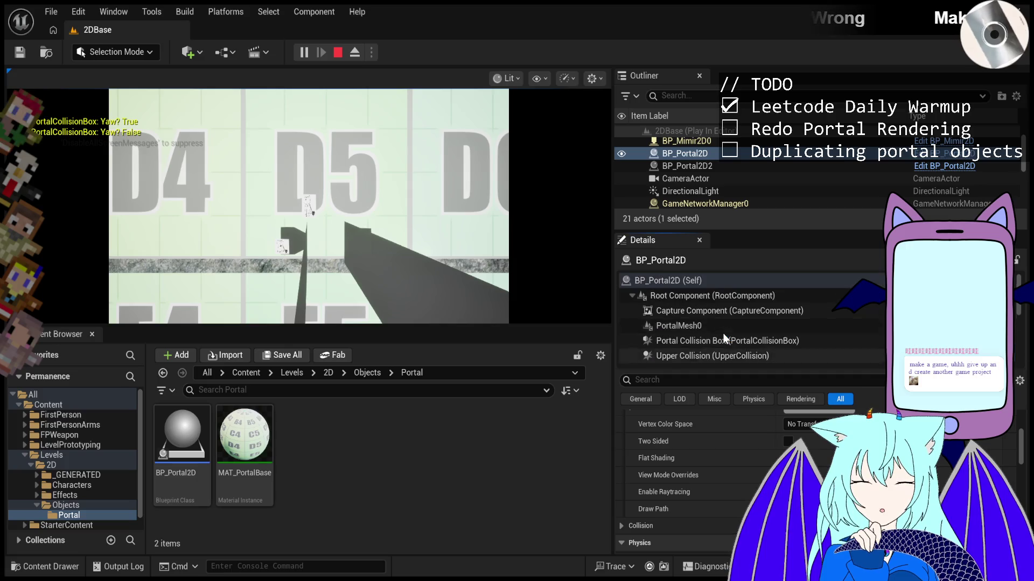
{"action": "scroll", "coordinate": [724, 331], "scroll_direction": "down", "scroll_amount": 3}
{"action": "scroll", "coordinate": [670, 301], "scroll_direction": "up", "scroll_amount": 3}
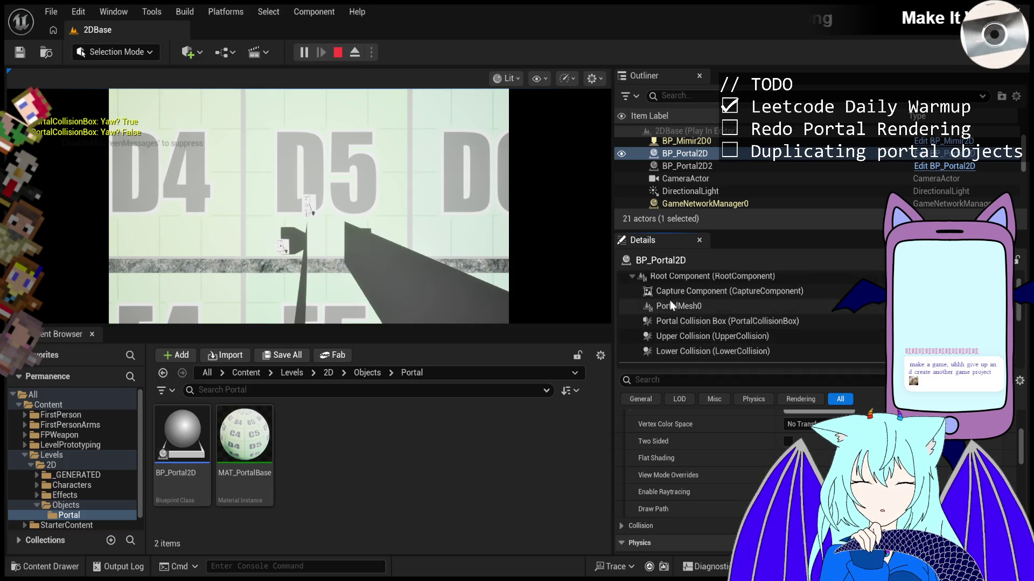
{"action": "scroll", "coordinate": [630, 278], "scroll_direction": "down", "scroll_amount": 3}
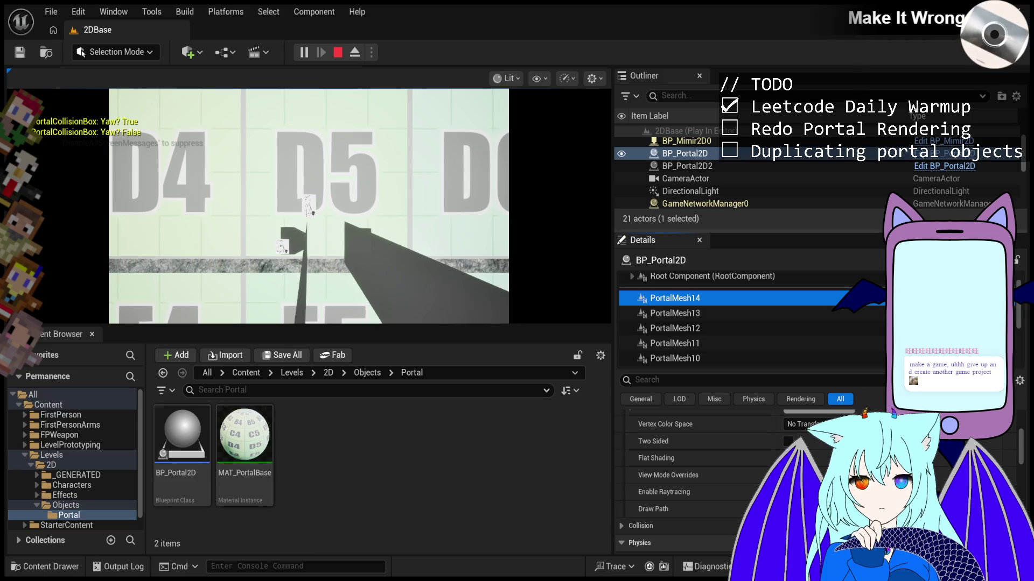
- Stop Play In Editor from the toolbar to return to the 2DBase editor
{"action": "left_click", "coordinate": [340, 57]}
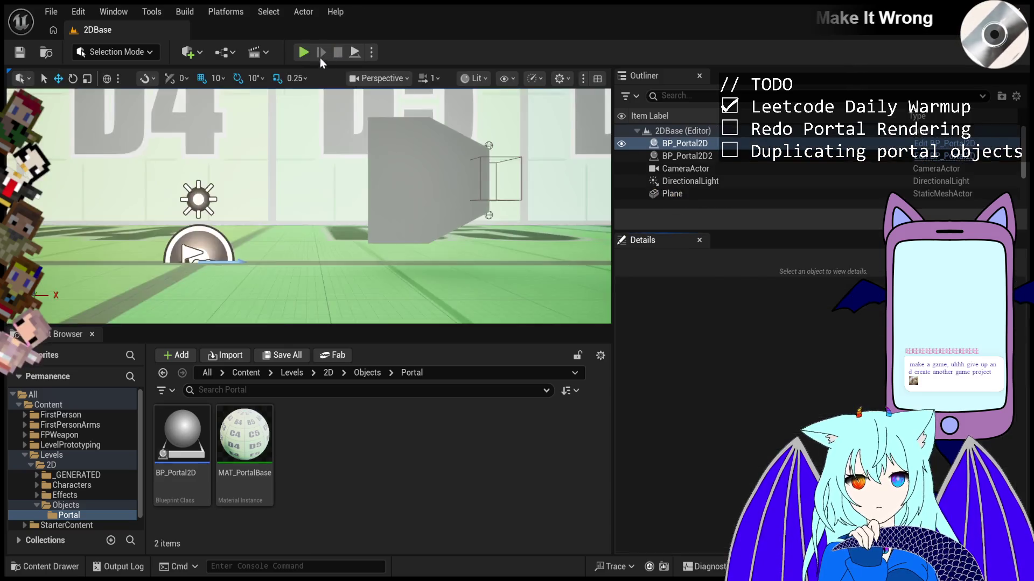
- Start a new play session, walk the character right through the portal, and select BP_Mimir2D0
{"action": "left_click", "coordinate": [306, 60]}
{"action": "key", "text": "d"}
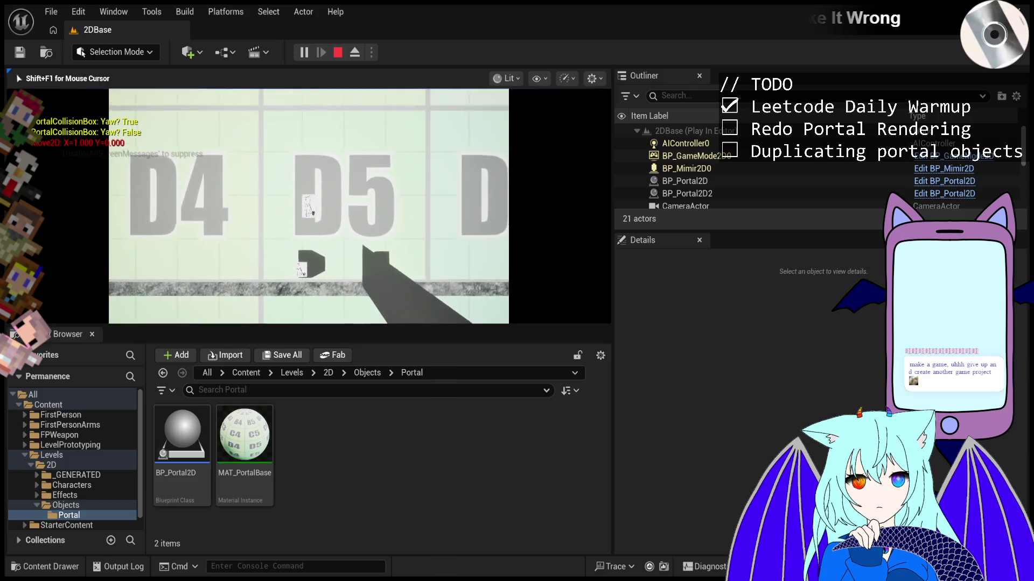
{"action": "key", "text": "shift+F1"}
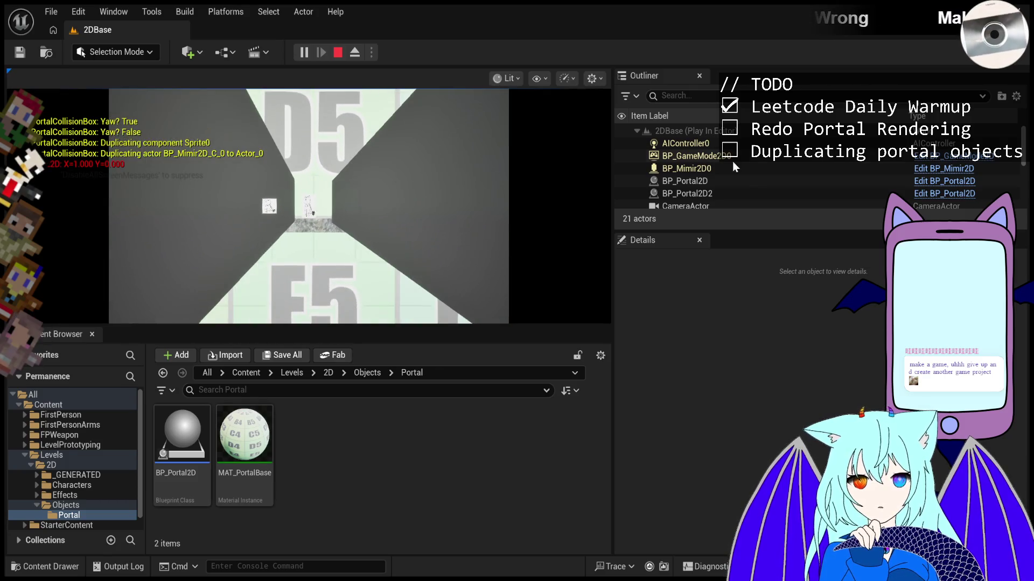
{"action": "left_click", "coordinate": [751, 170]}
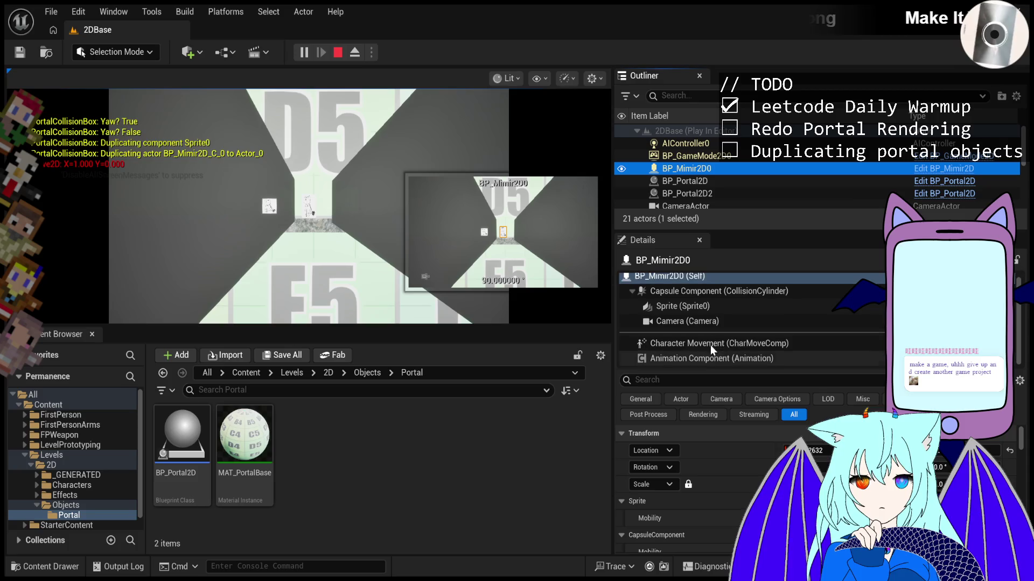
- Select BP_Portal2D, inspect its PortalMesh0 component, then pause the game
{"action": "left_click", "coordinate": [709, 183]}
{"action": "scroll", "coordinate": [722, 324], "scroll_direction": "down", "scroll_amount": 5}
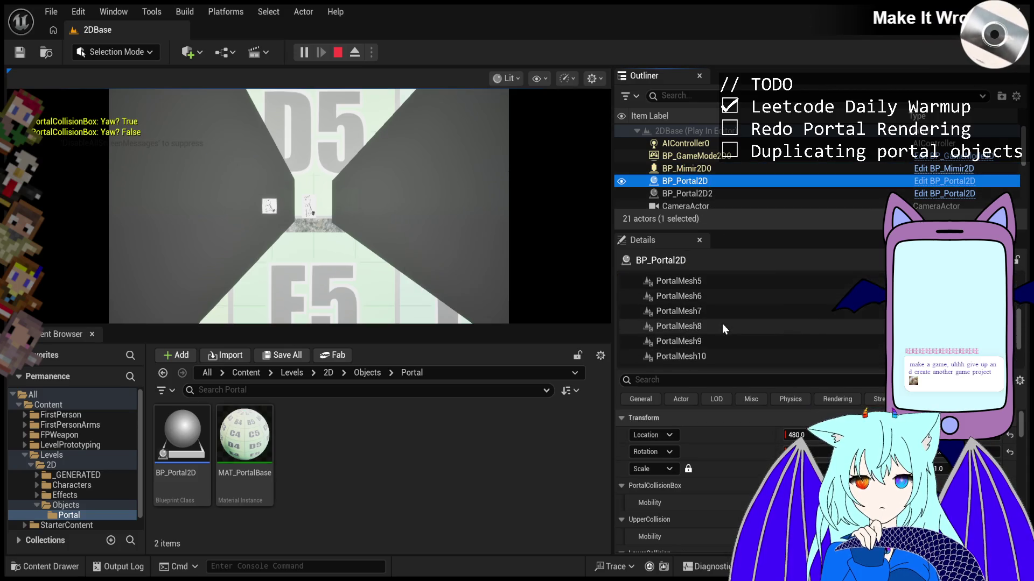
{"action": "left_click", "coordinate": [328, 149]}
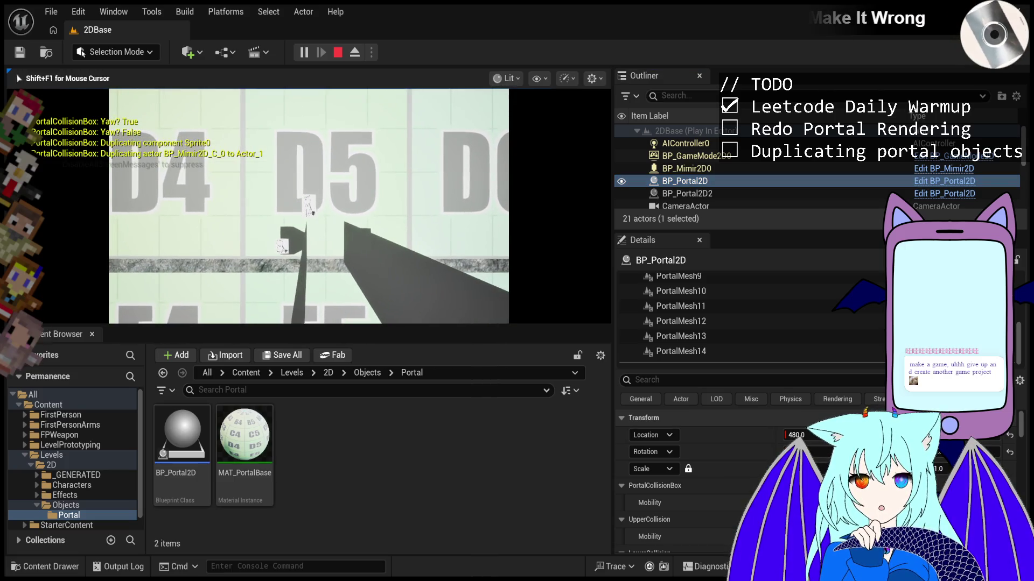
{"action": "key", "text": "shift+F1"}
{"action": "scroll", "coordinate": [722, 309], "scroll_direction": "up", "scroll_amount": 6}
{"action": "left_click", "coordinate": [722, 309]}
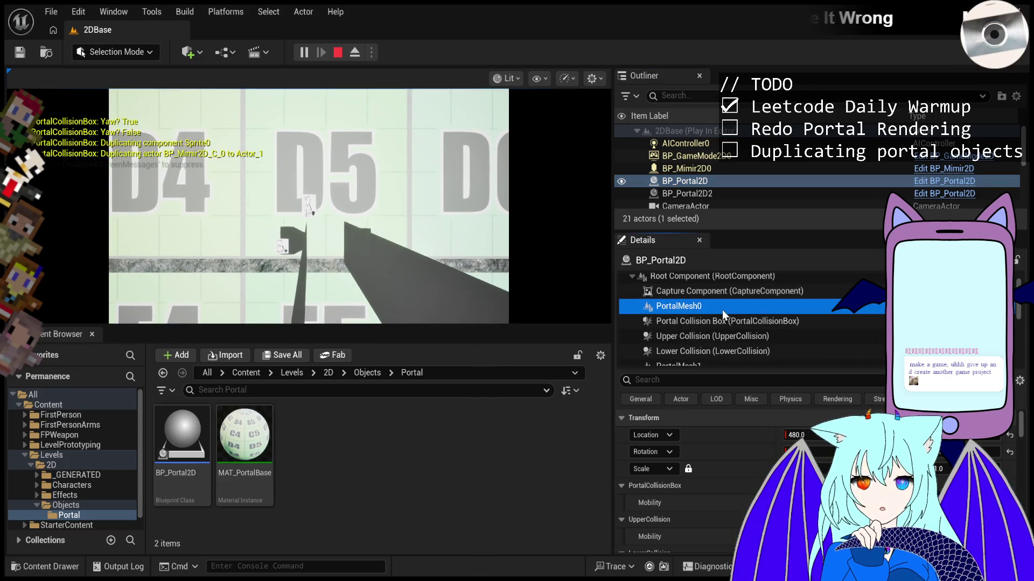
{"action": "scroll", "coordinate": [719, 336], "scroll_direction": "down", "scroll_amount": 2}
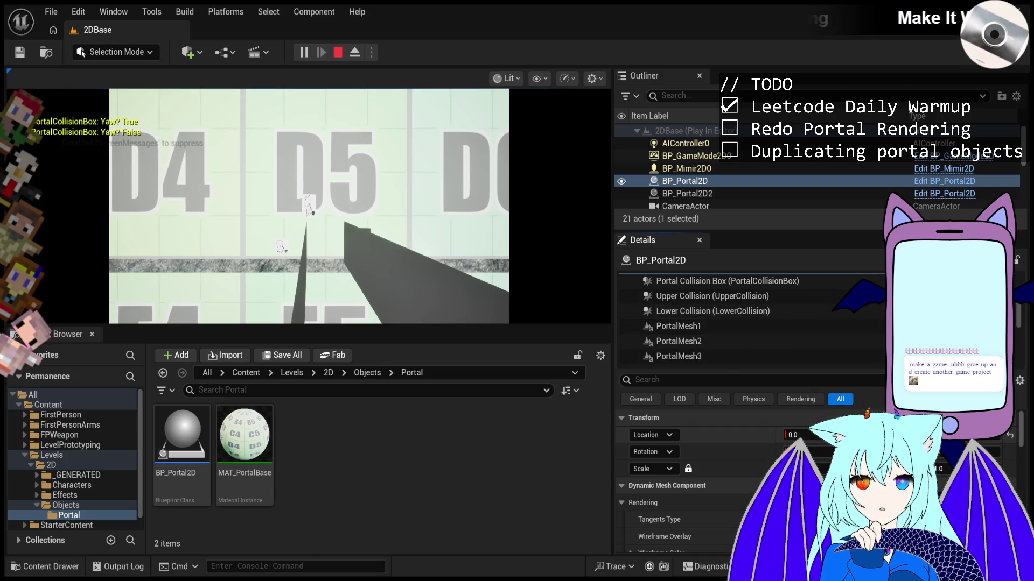
{"action": "left_click", "coordinate": [340, 55]}
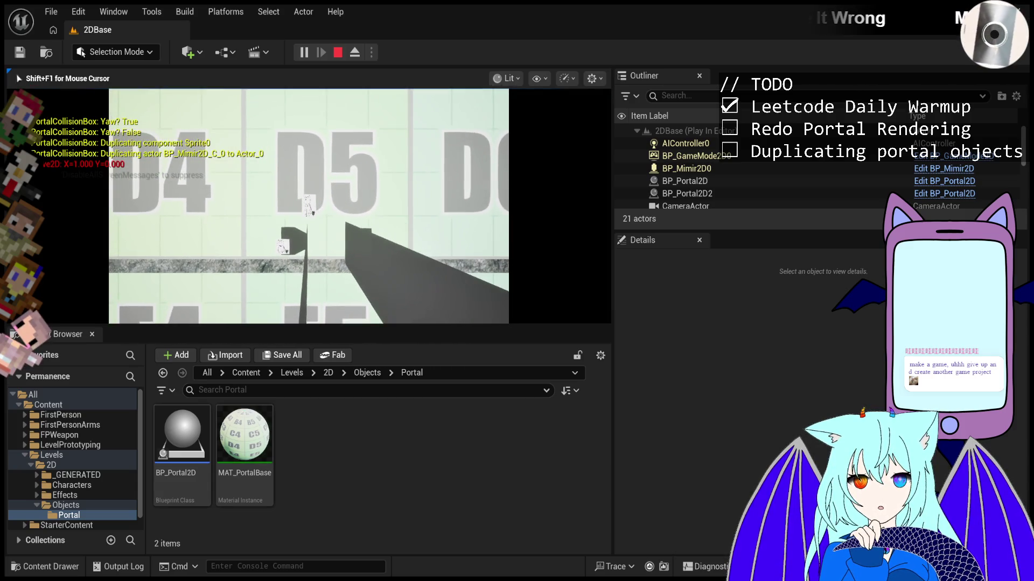
{"action": "left_click", "coordinate": [302, 53]}
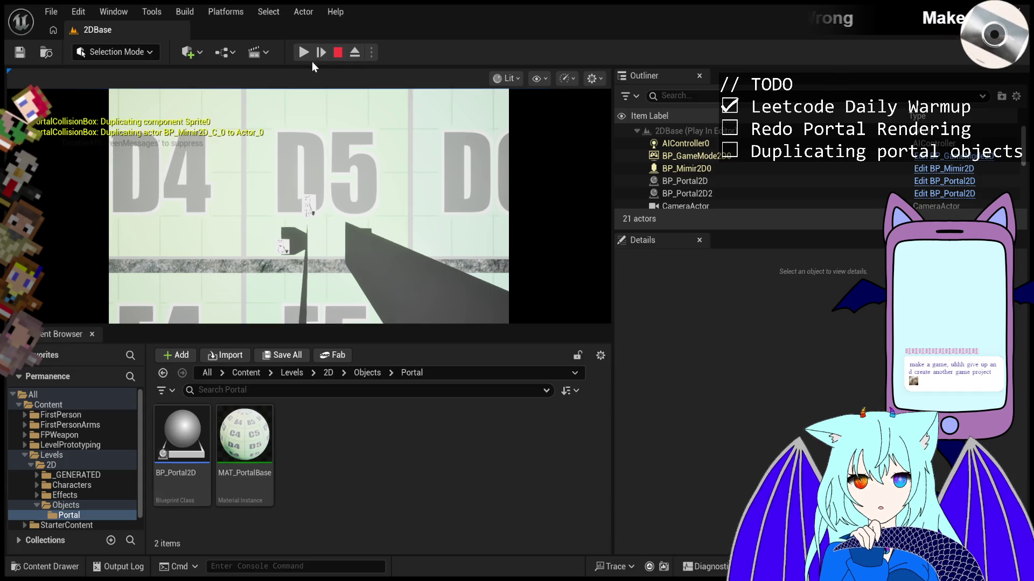
- Inspect BP_Portal2D's PortalMesh0 and PortalMesh1, then eject to the editor camera with F8
{"action": "left_click", "coordinate": [723, 193]}
{"action": "left_click", "coordinate": [723, 183]}
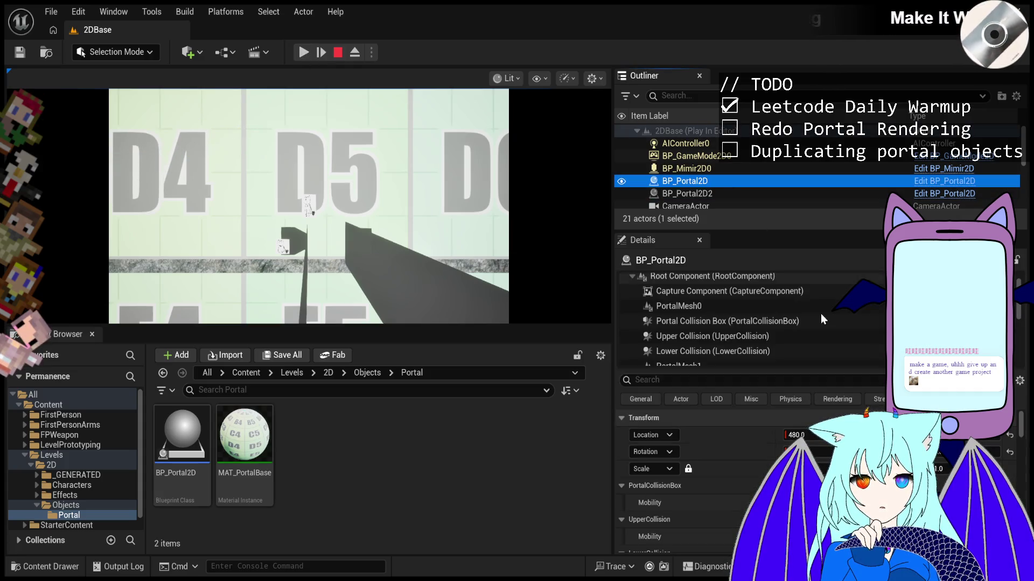
{"action": "left_click", "coordinate": [718, 306]}
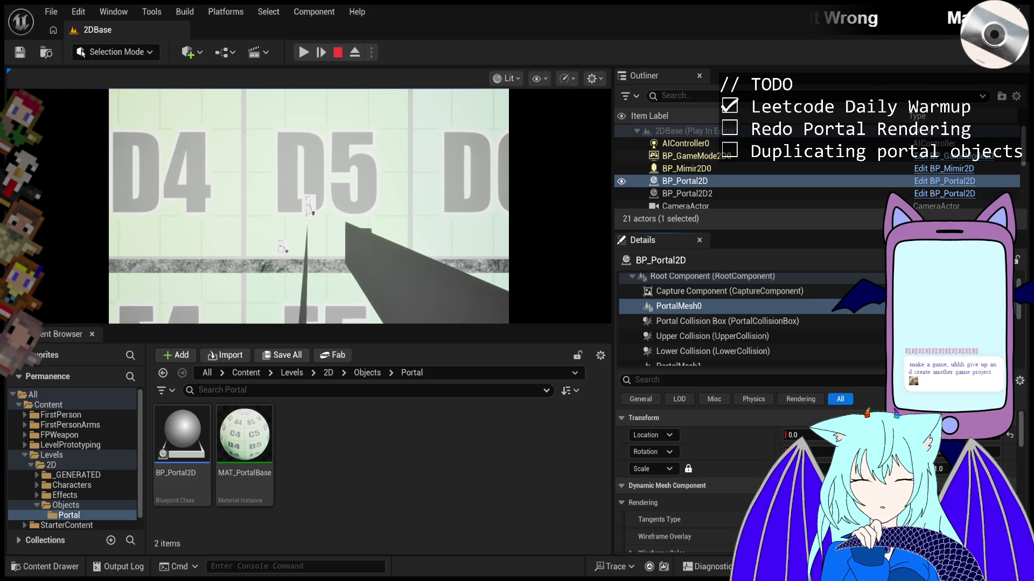
{"action": "scroll", "coordinate": [713, 335], "scroll_direction": "down", "scroll_amount": 2}
{"action": "left_click", "coordinate": [715, 326]}
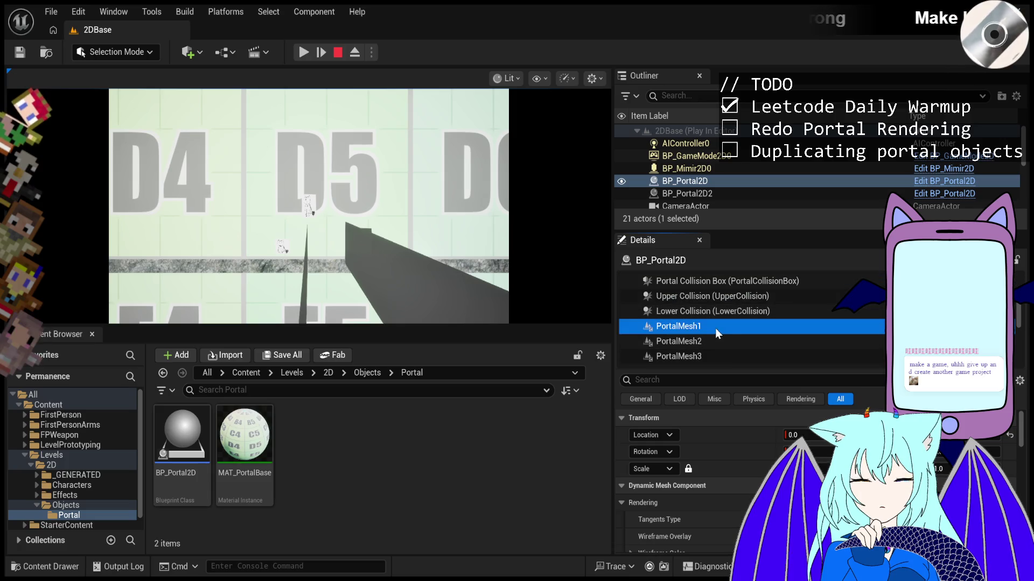
{"action": "left_click", "coordinate": [381, 278]}
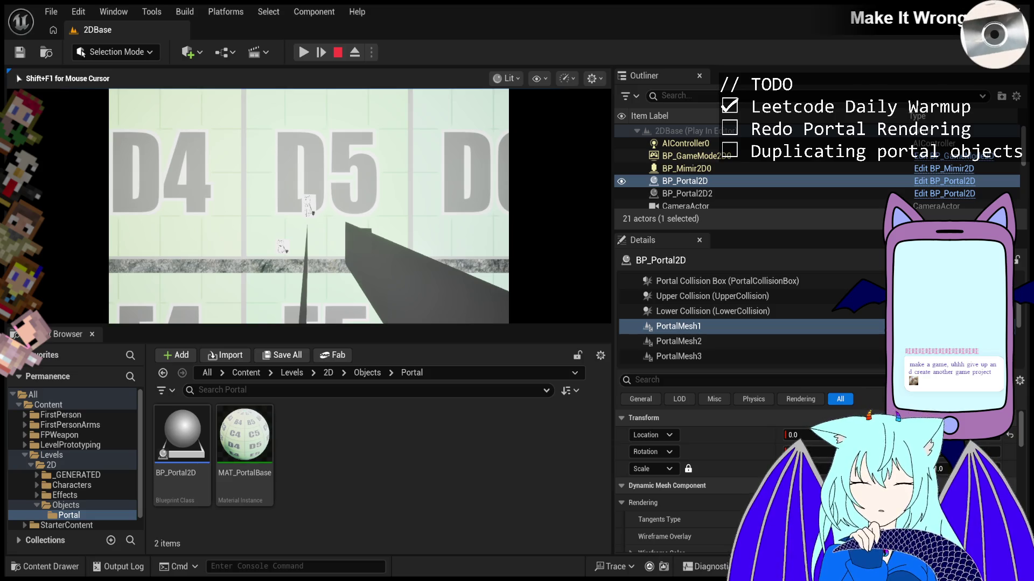
{"action": "key", "text": "F8"}
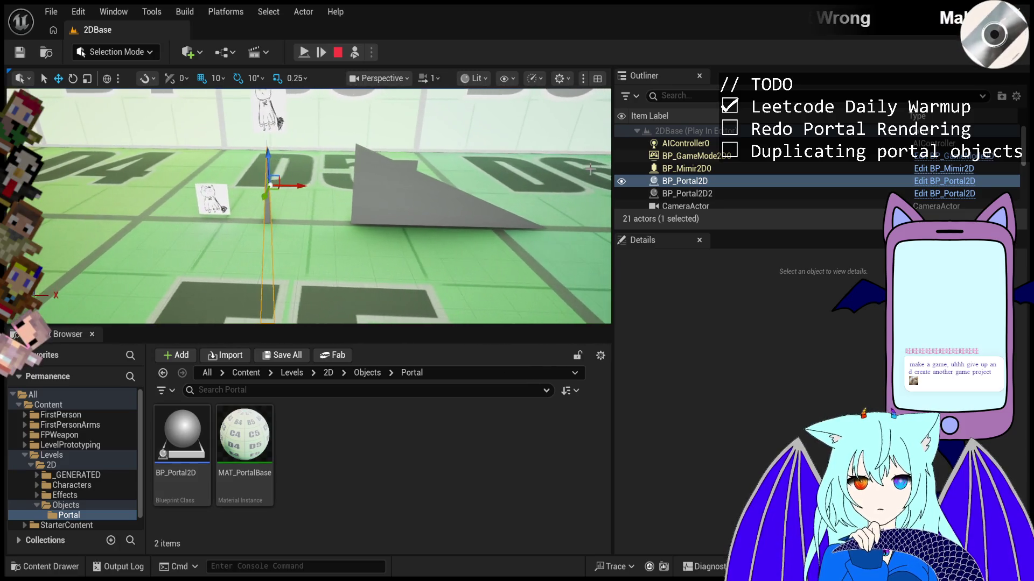
- Select BP_Portal2D and inspect its PortalMesh14 and PortalMesh13 pieces
{"action": "left_click", "coordinate": [728, 181]}
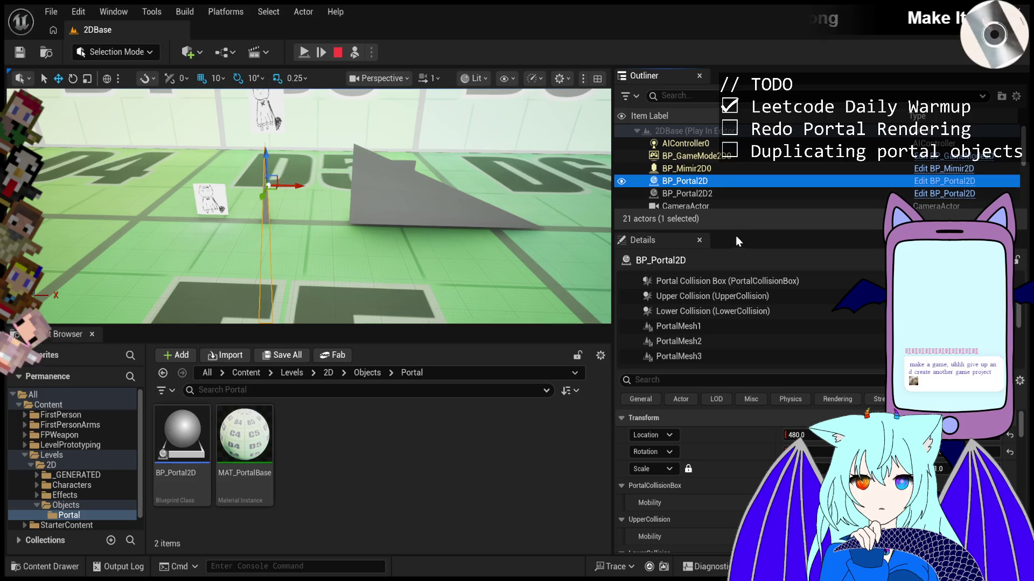
{"action": "scroll", "coordinate": [748, 330], "scroll_direction": "down", "scroll_amount": 5}
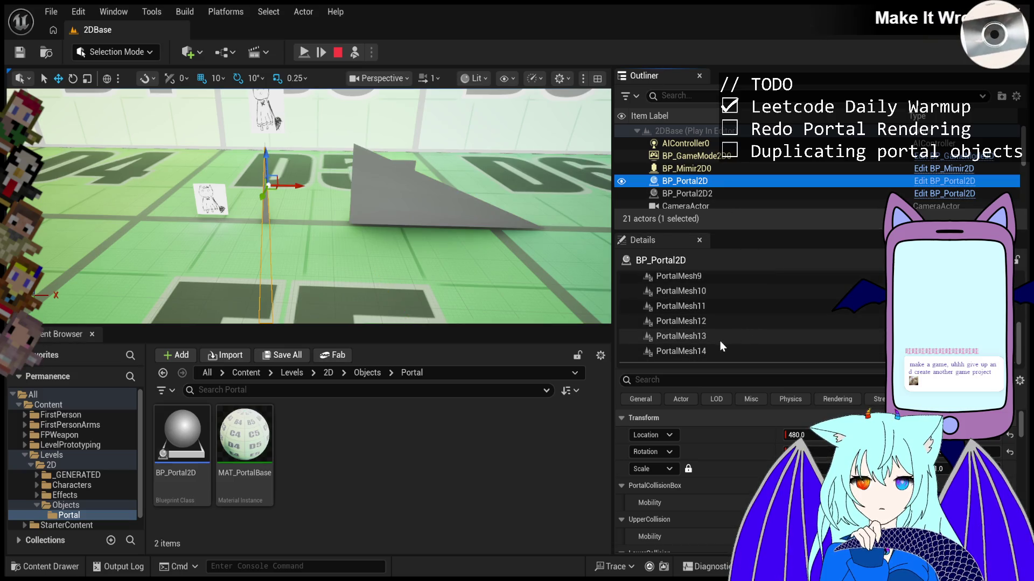
{"action": "left_click", "coordinate": [716, 351]}
{"action": "mouse_move", "coordinate": [263, 194]}
{"action": "left_mouse_down"}
{"action": "mouse_move", "coordinate": [259, 208]}
{"action": "mouse_move", "coordinate": [301, 202]}
{"action": "left_mouse_up"}
{"action": "left_click", "coordinate": [697, 336]}
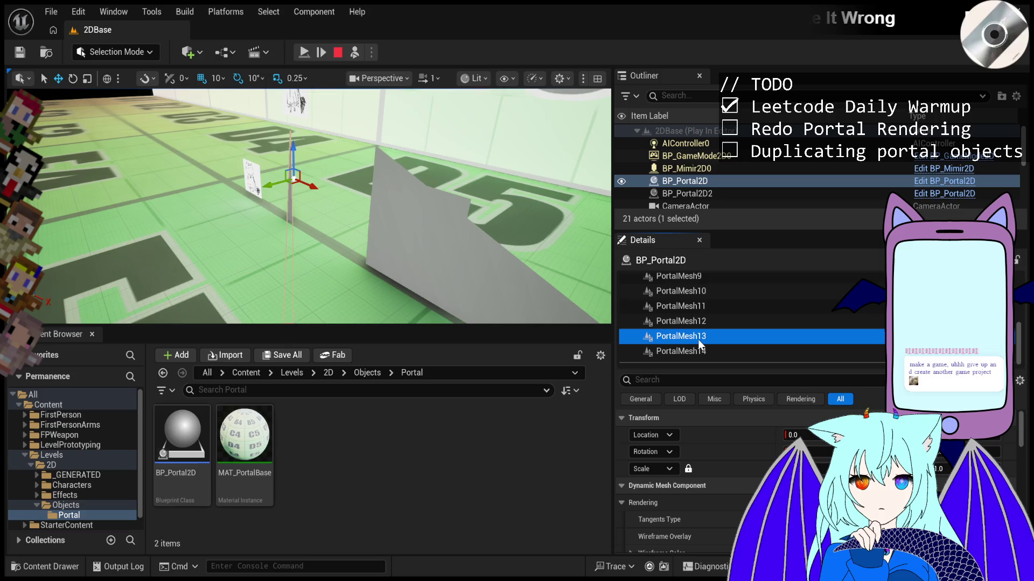
- Drag PortalMesh0 left in the level, then stop the play session
{"action": "left_click", "coordinate": [713, 325]}
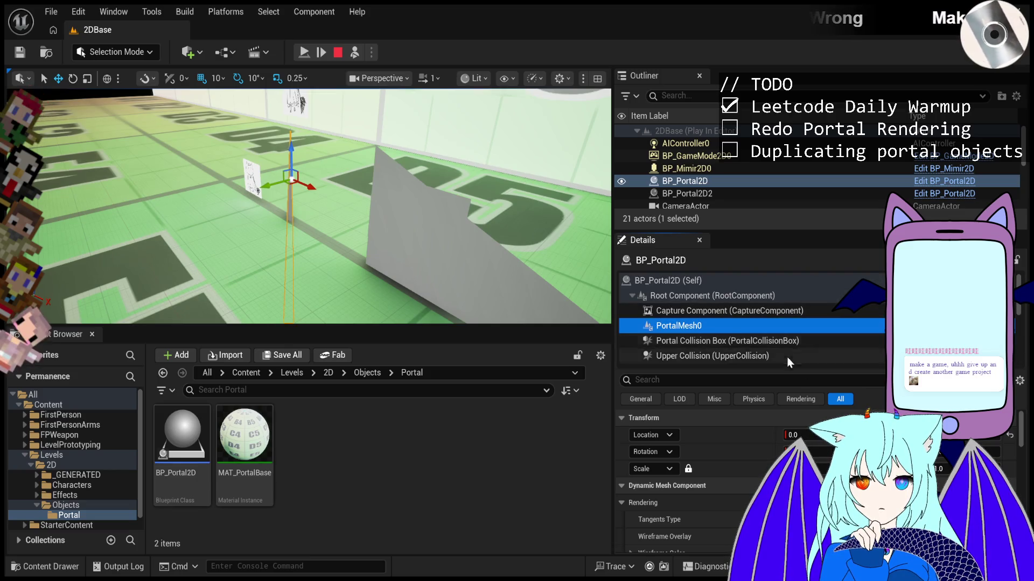
{"action": "left_click_drag", "start_coordinate": [290, 178], "coordinate": [253, 183]}
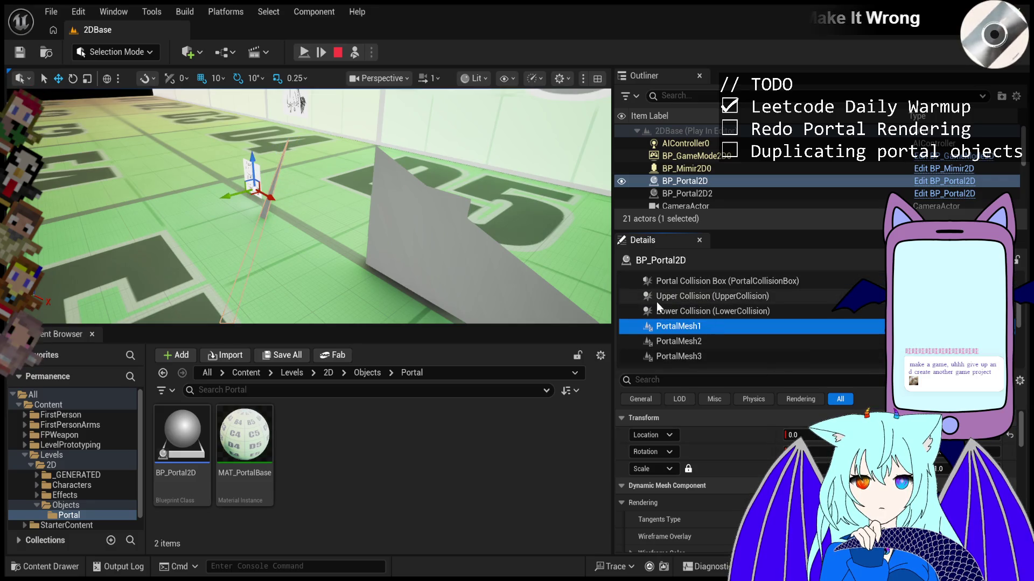
{"action": "left_click", "coordinate": [339, 53]}
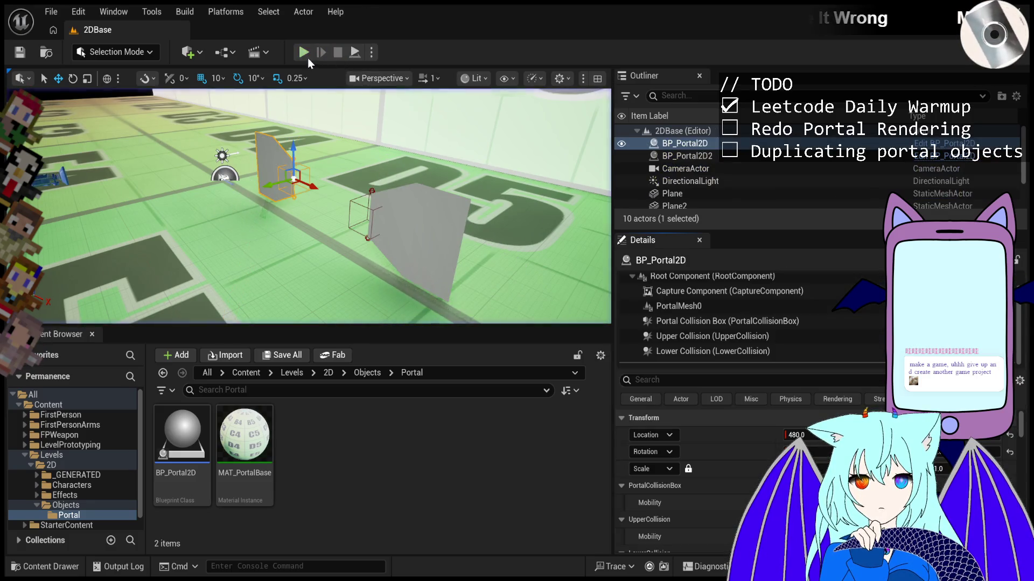
- Replay the level, walk the character right, then eject and frame BP_Portal2D
{"action": "left_click", "coordinate": [304, 54]}
{"action": "left_click", "coordinate": [370, 148]}
{"action": "key", "text": "d"}
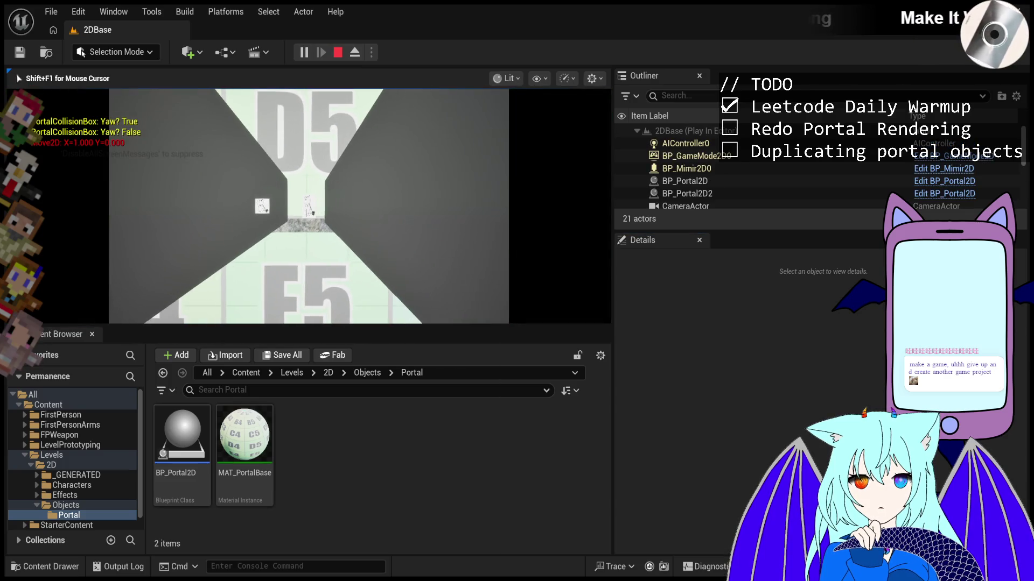
{"action": "key", "text": "shift+F1"}
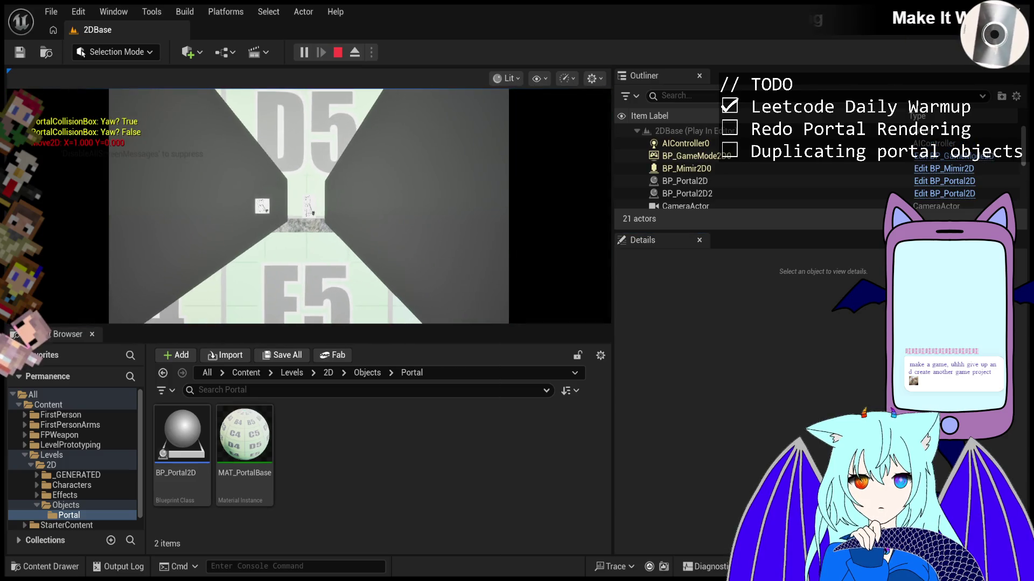
{"action": "left_click", "coordinate": [354, 53]}
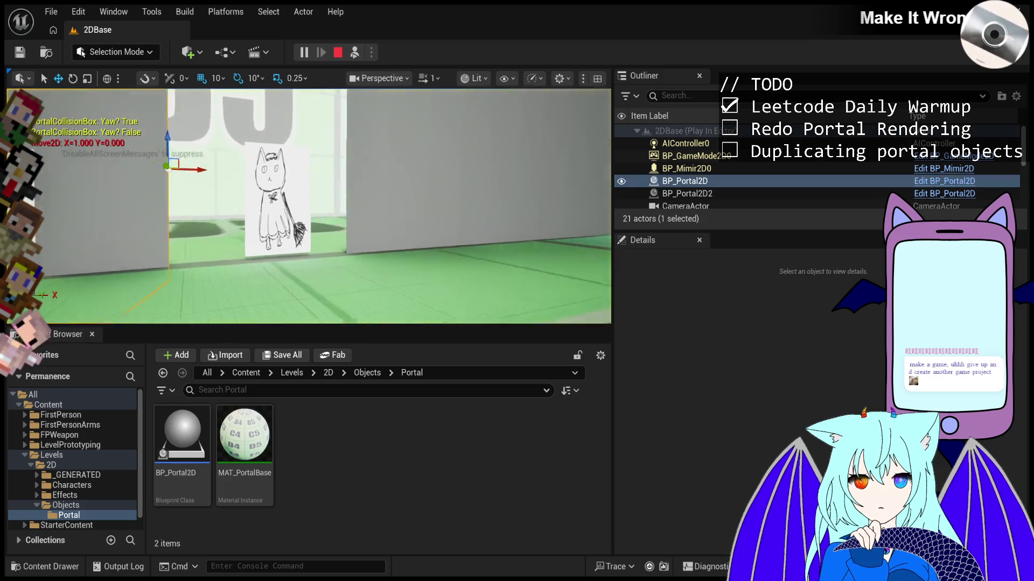
{"action": "key", "text": "f"}
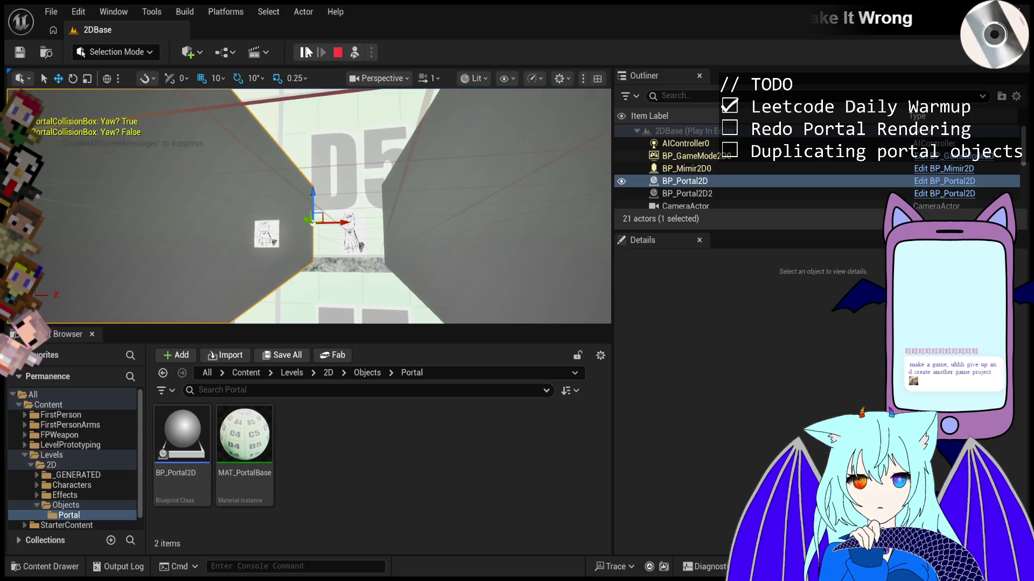
- Frame BP_Portal2D2, then inspect BP_Portal2D's PortalMesh4 and PortalMesh3 pieces
{"action": "double_click", "coordinate": [731, 192]}
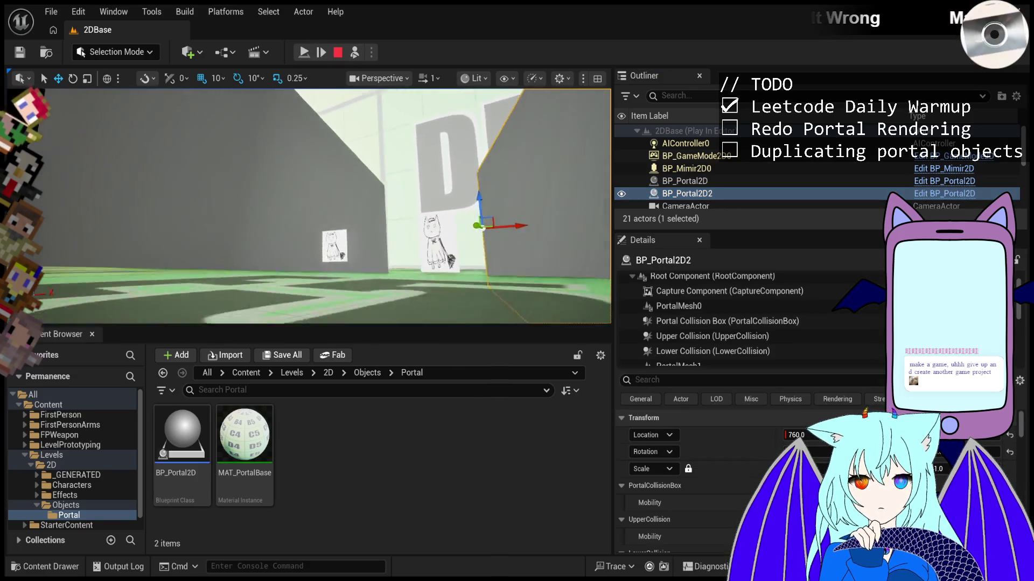
{"action": "left_click", "coordinate": [738, 180]}
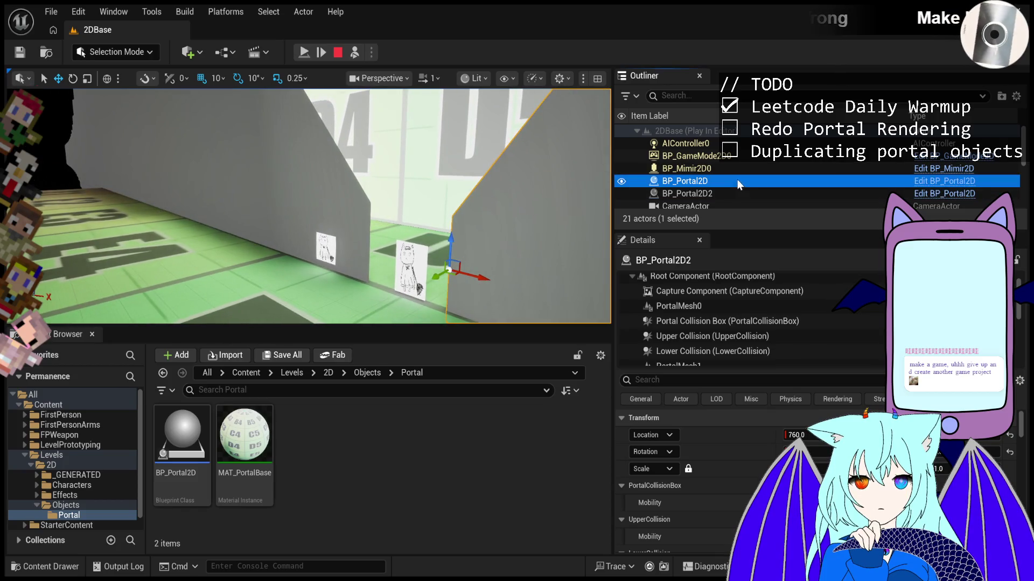
{"action": "scroll", "coordinate": [722, 308], "scroll_direction": "down", "scroll_amount": 2}
{"action": "left_click", "coordinate": [726, 314]}
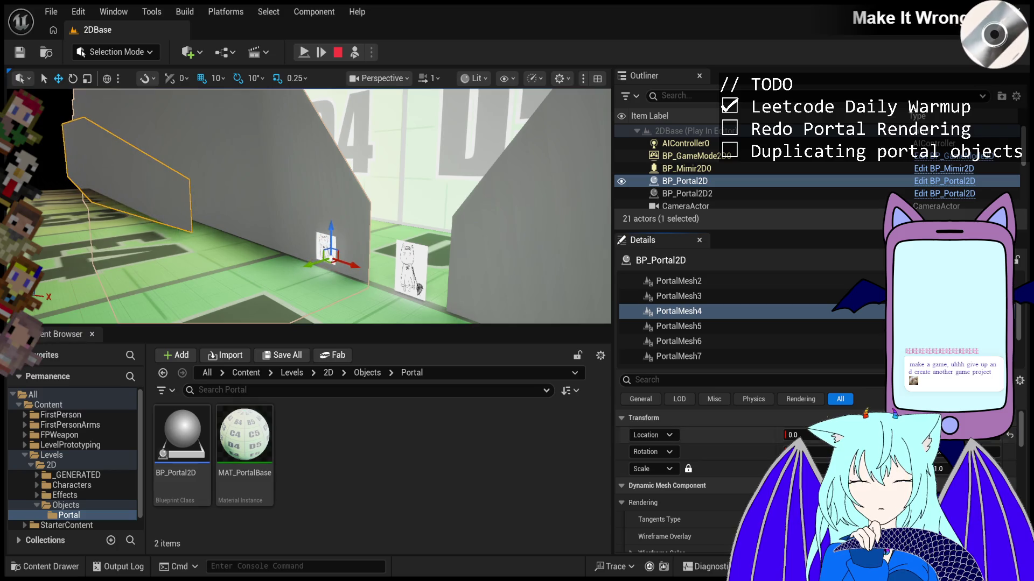
{"action": "left_click", "coordinate": [720, 296]}
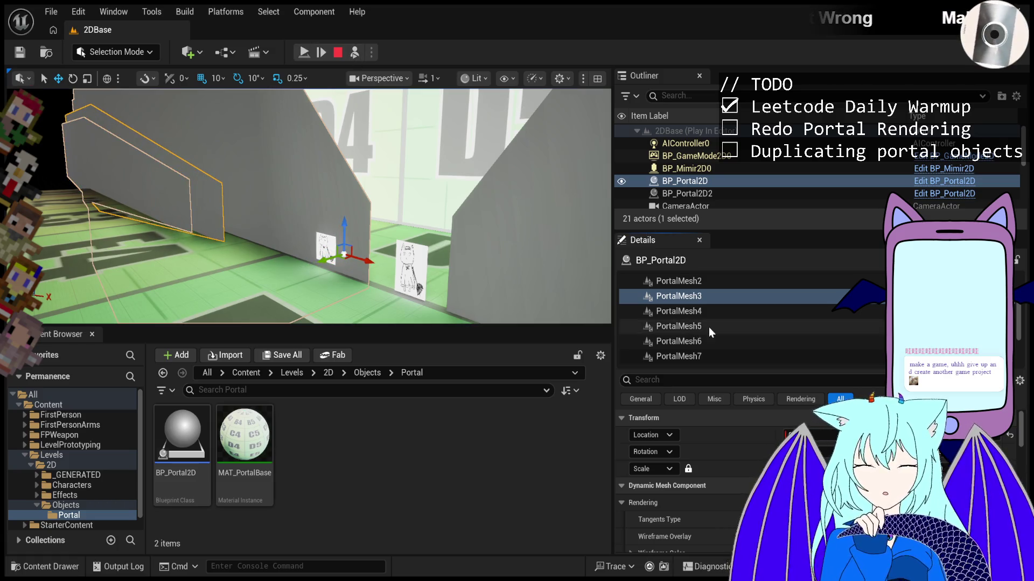
{"action": "scroll", "coordinate": [709, 310], "scroll_direction": "up", "scroll_amount": 3}
- Shift PortalMesh1 left, then frame PortalMesh0 and orbit close to the grey portal wall
{"action": "left_click", "coordinate": [709, 307]}
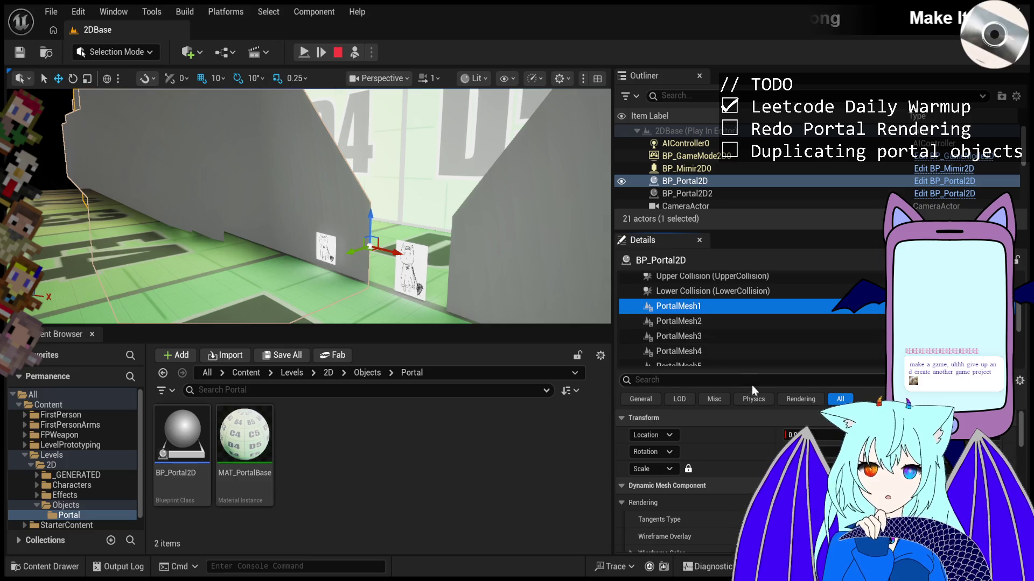
{"action": "left_click_drag", "start_coordinate": [829, 434], "coordinate": [802, 433]}
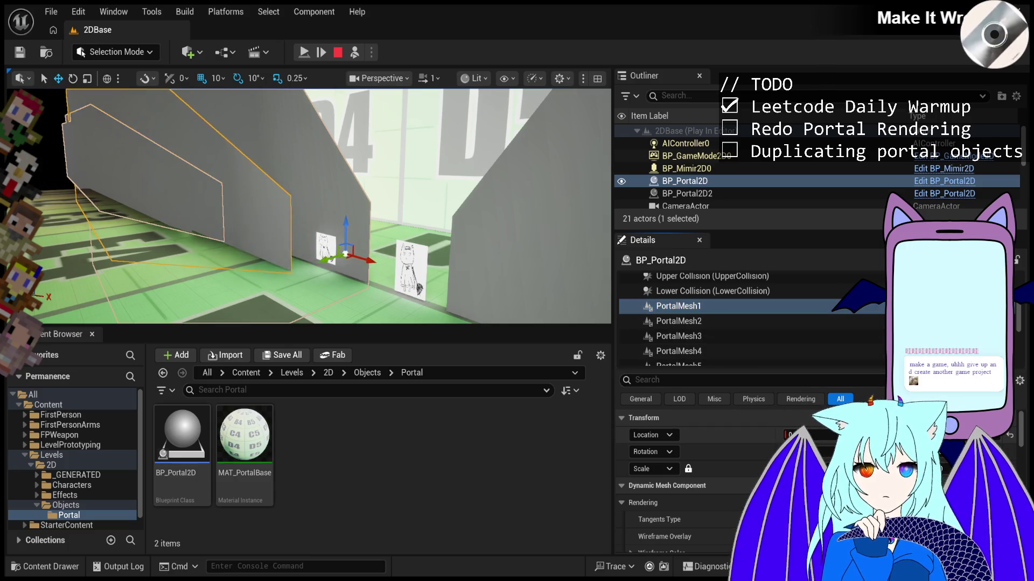
{"action": "scroll", "coordinate": [756, 320], "scroll_direction": "up", "scroll_amount": 3}
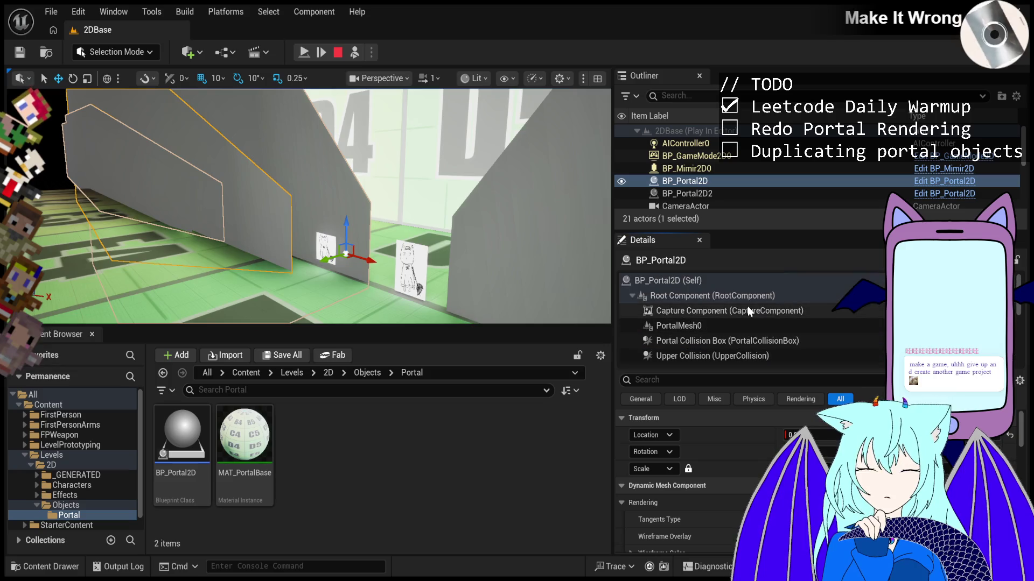
{"action": "left_click", "coordinate": [733, 327]}
{"action": "key", "text": "f"}
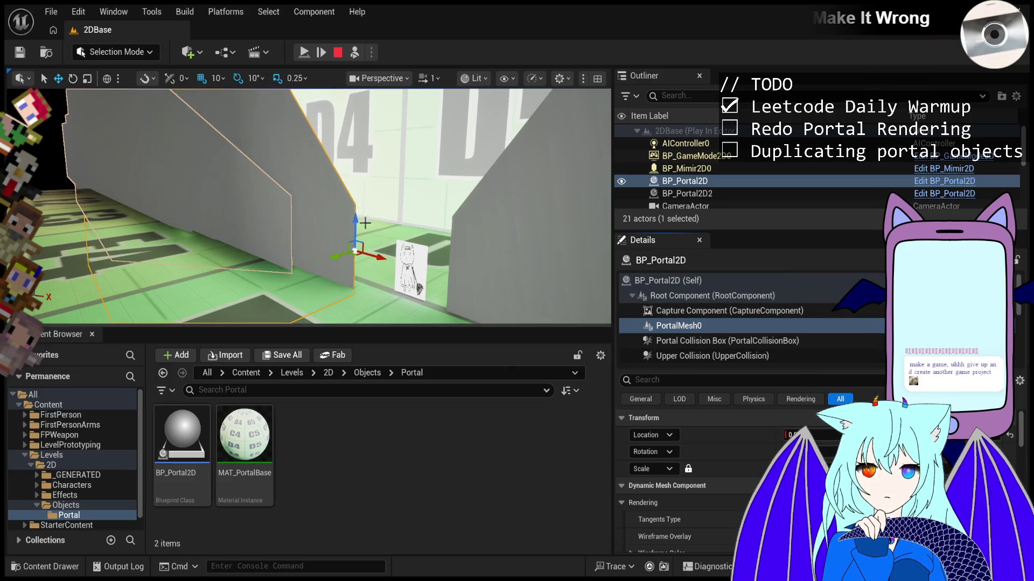
{"action": "left_click_drag", "start_coordinate": [323, 204], "coordinate": [308, 87]}
- Possess the character, walk it left then right through the portal, then eject and focus the portal
{"action": "left_click", "coordinate": [356, 52]}
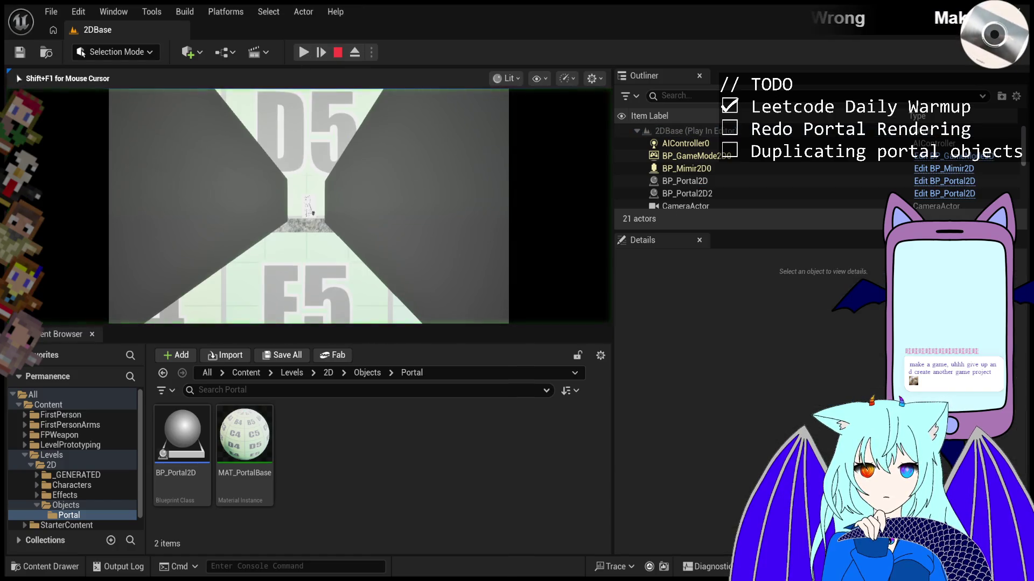
{"action": "key", "text": "shift+F1"}
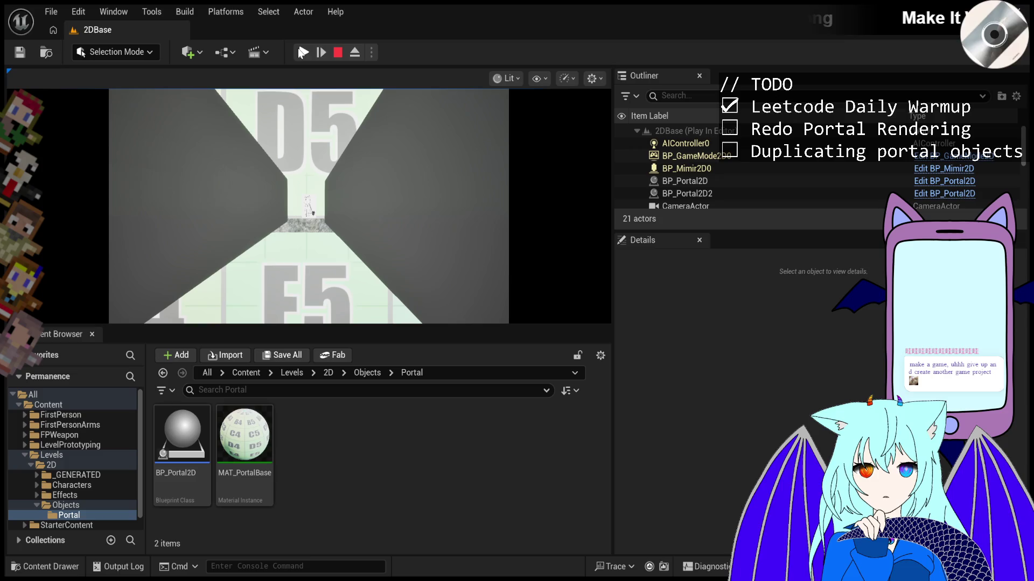
{"action": "left_click", "coordinate": [313, 213]}
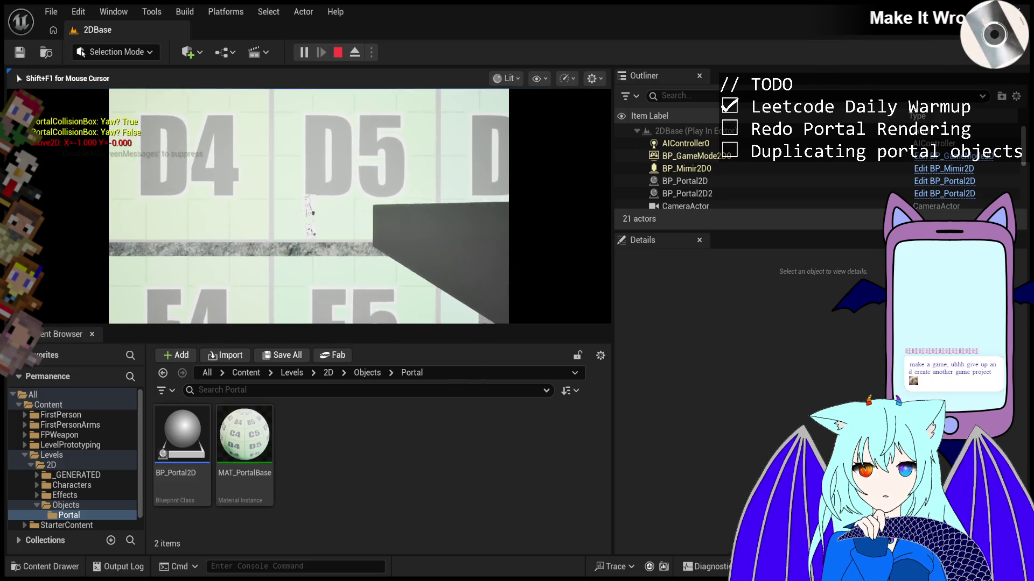
{"action": "key", "text": "a"}
{"action": "key", "text": "d"}
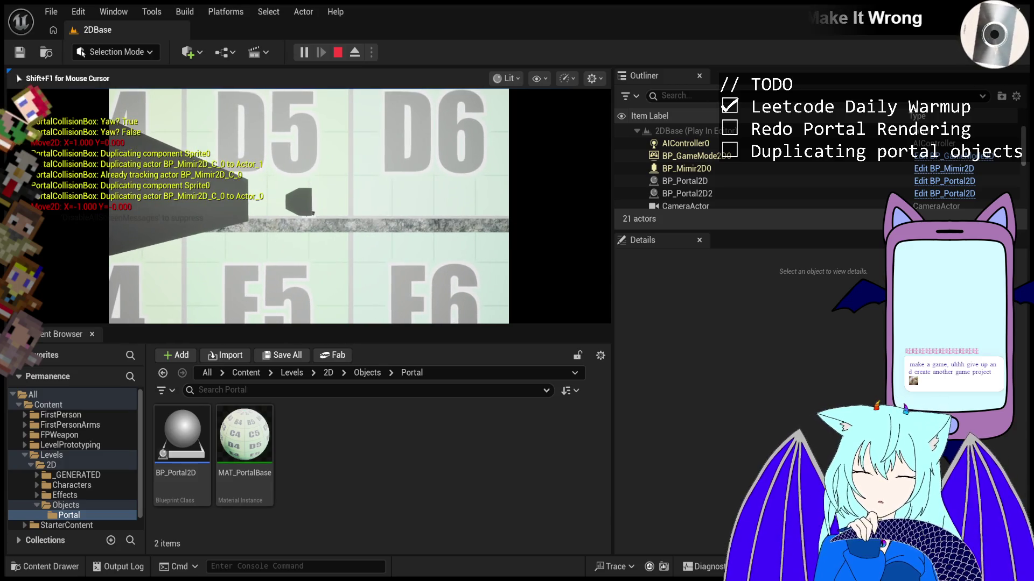
{"action": "key", "text": "F8"}
{"action": "key", "text": "f"}
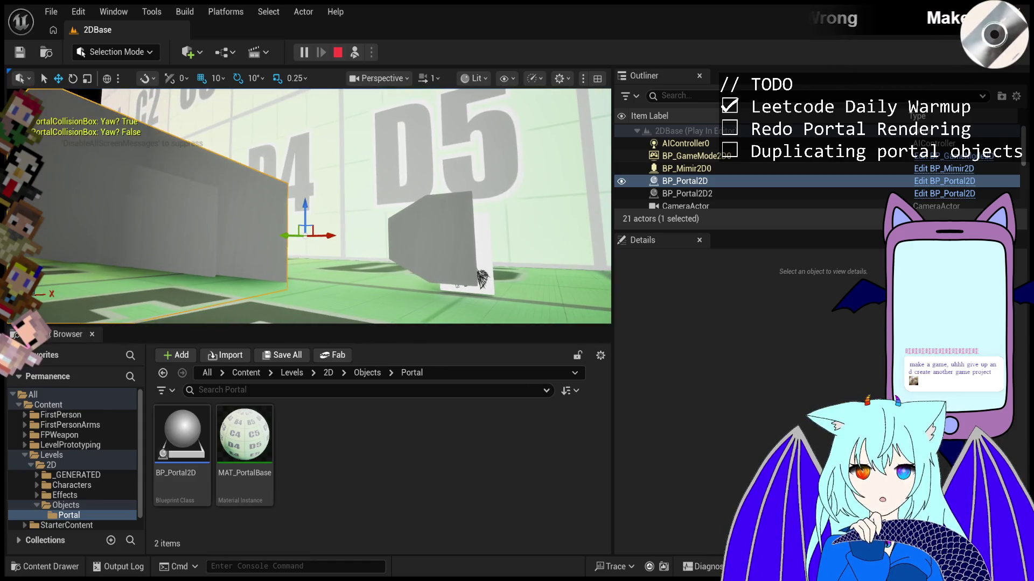
- Select BP_Portal2D2 to review its details, then end play with F8
{"action": "left_click", "coordinate": [430, 238]}
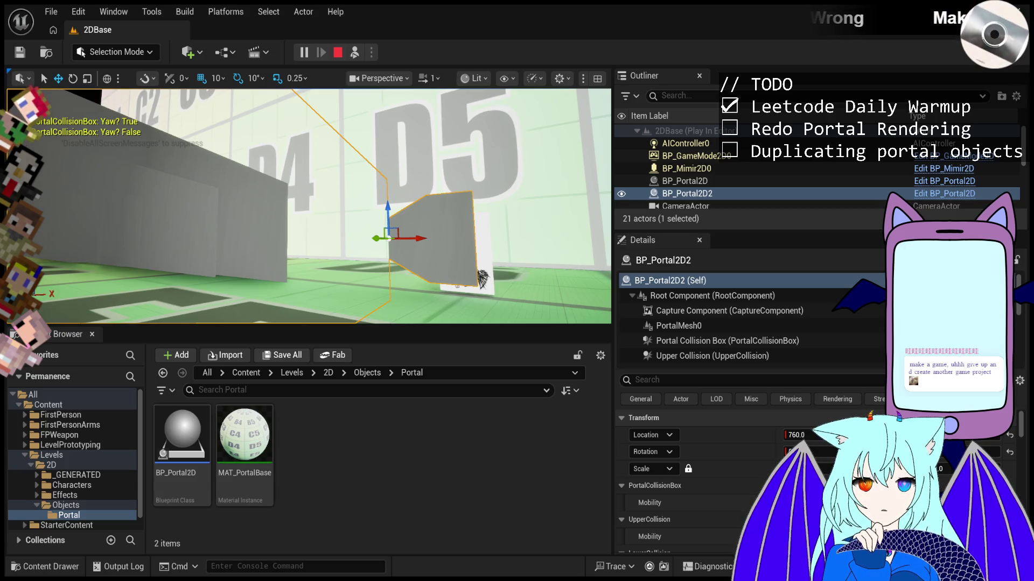
{"action": "key", "text": "F8"}
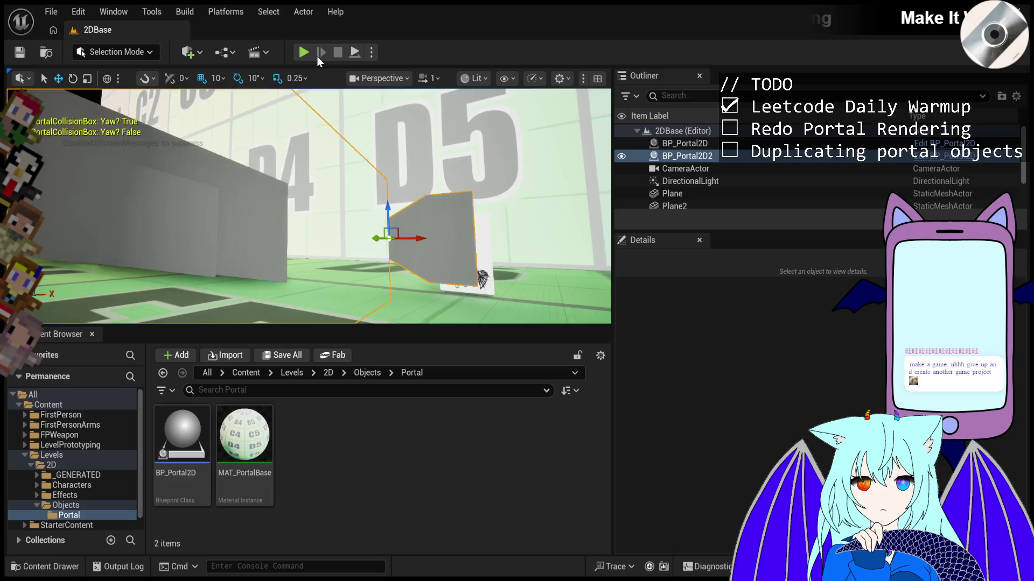
- Replay, walk the character right into the portal, free the mouse, and stop the session
{"action": "left_click", "coordinate": [320, 86]}
{"action": "key", "text": "d"}
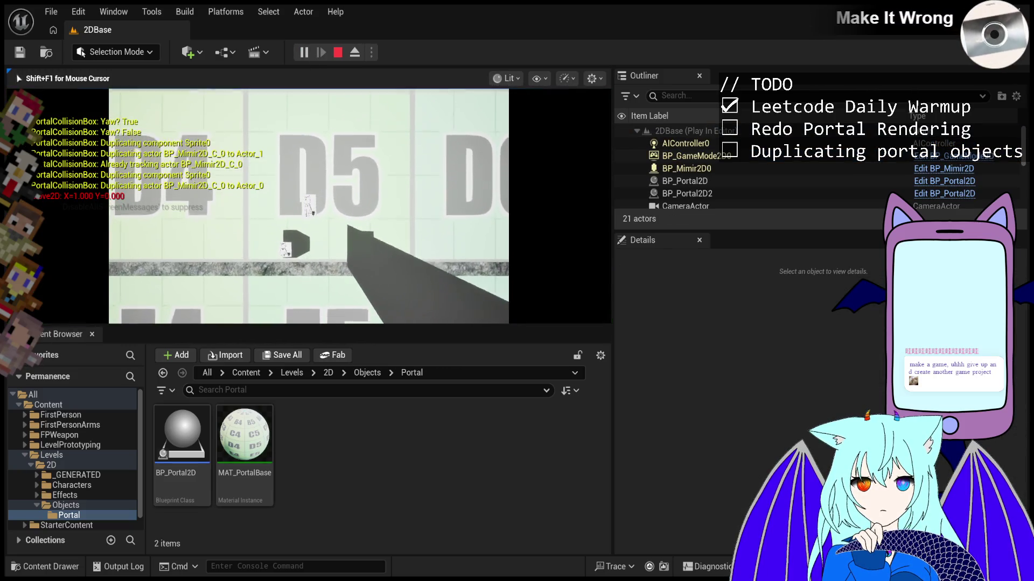
{"action": "key", "text": "shift+F1"}
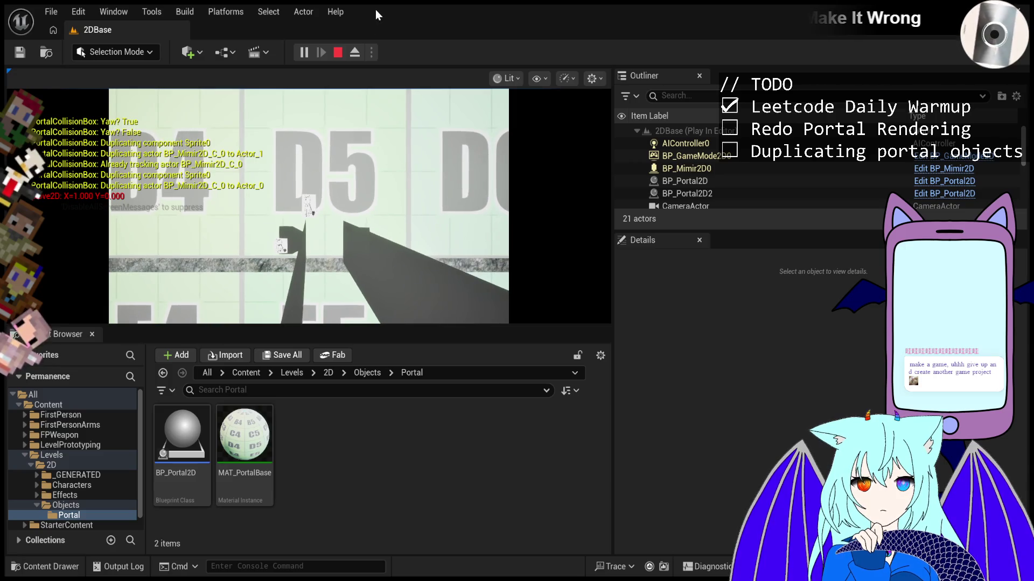
{"action": "left_click", "coordinate": [339, 54]}
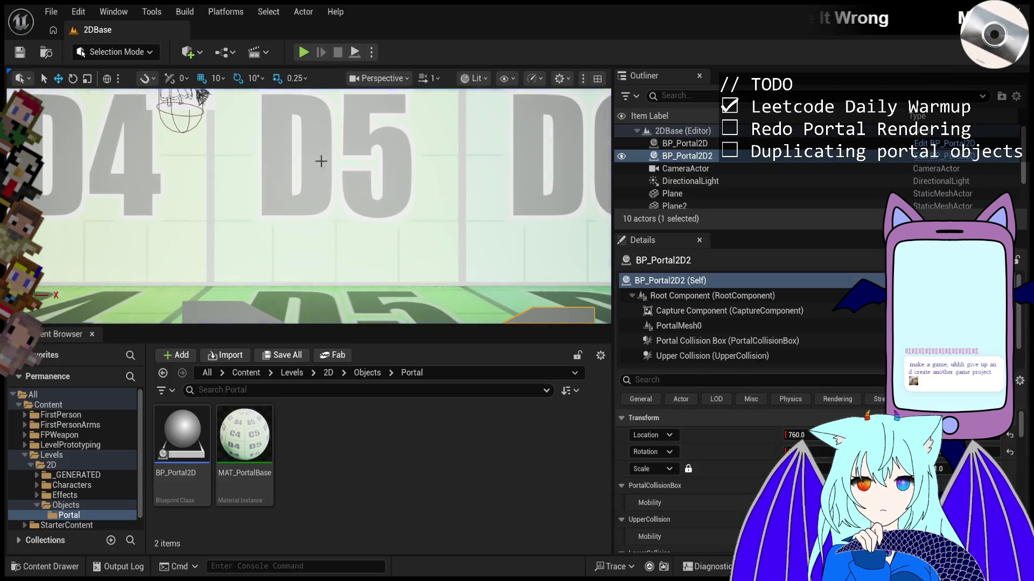
- Select BP_Portal2D, undo an accidentally placed extra portal, and scroll through its Details
{"action": "left_click", "coordinate": [328, 214]}
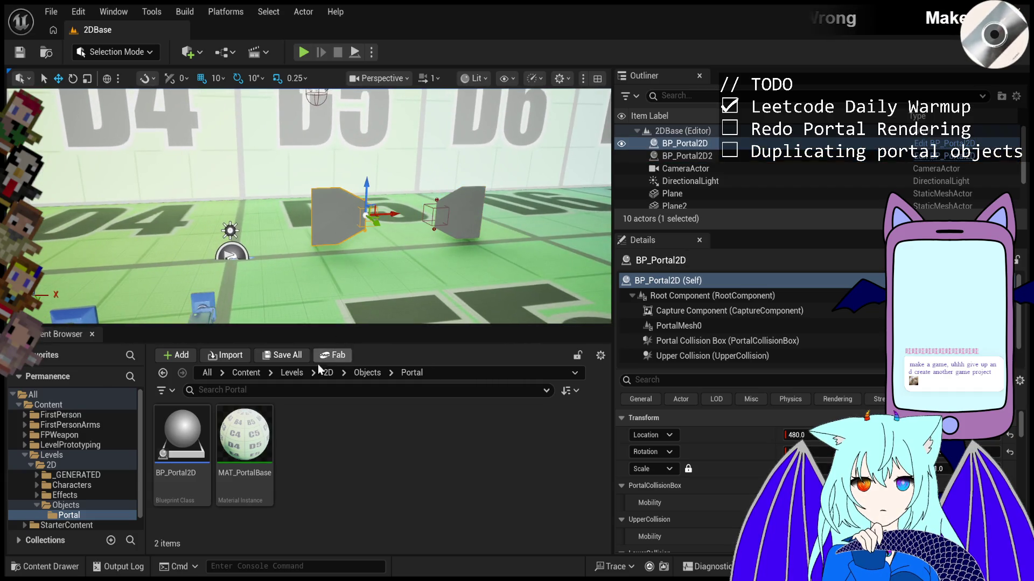
{"action": "mouse_move", "coordinate": [182, 433]}
{"action": "left_mouse_down"}
{"action": "mouse_move", "coordinate": [200, 472]}
{"action": "mouse_move", "coordinate": [356, 151]}
{"action": "mouse_move", "coordinate": [397, 142]}
{"action": "left_mouse_up"}
{"action": "key", "text": "ctrl+z"}
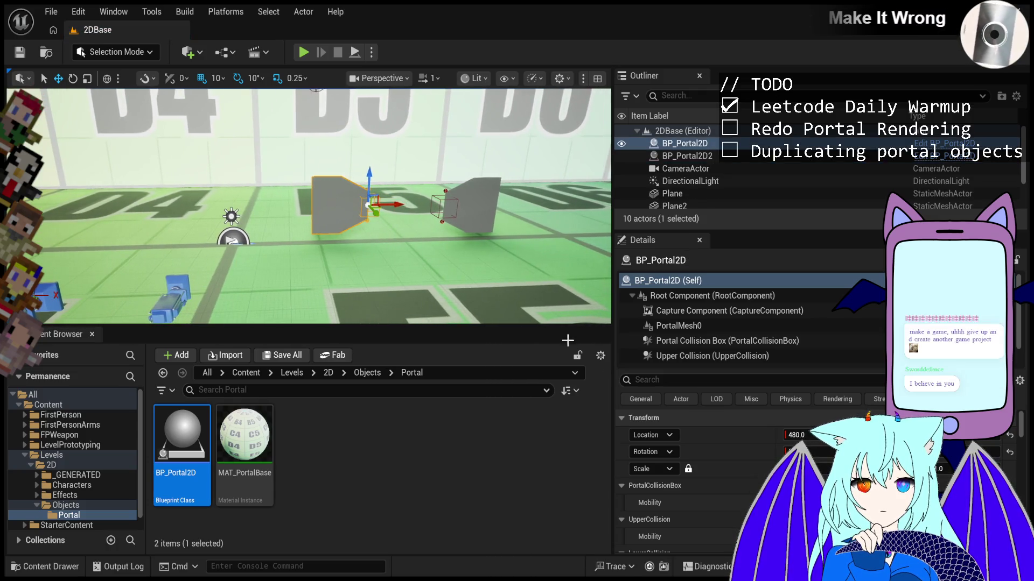
{"action": "scroll", "coordinate": [698, 512], "scroll_direction": "down", "scroll_amount": 4}
{"action": "scroll", "coordinate": [718, 473], "scroll_direction": "down", "scroll_amount": 2}
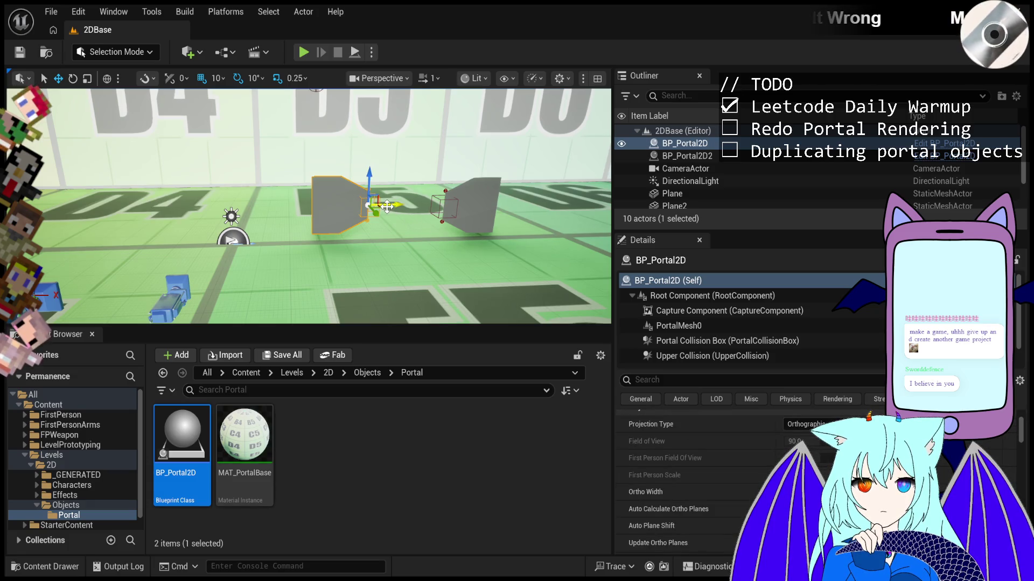
{"action": "scroll", "coordinate": [705, 461], "scroll_direction": "up", "scroll_amount": 6}
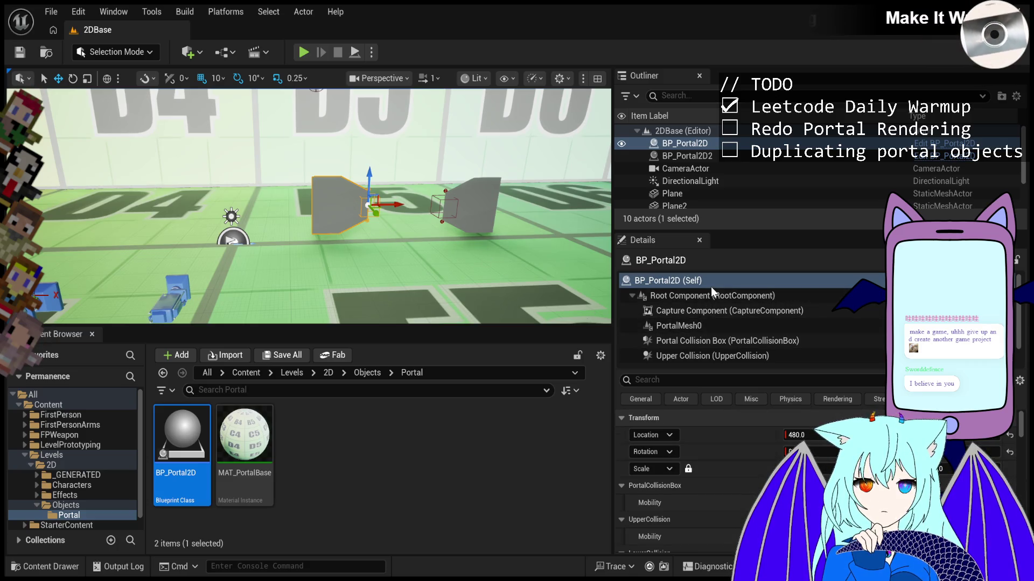
{"action": "scroll", "coordinate": [740, 484], "scroll_direction": "down", "scroll_amount": 2}
{"action": "scroll", "coordinate": [739, 485], "scroll_direction": "down", "scroll_amount": 5}
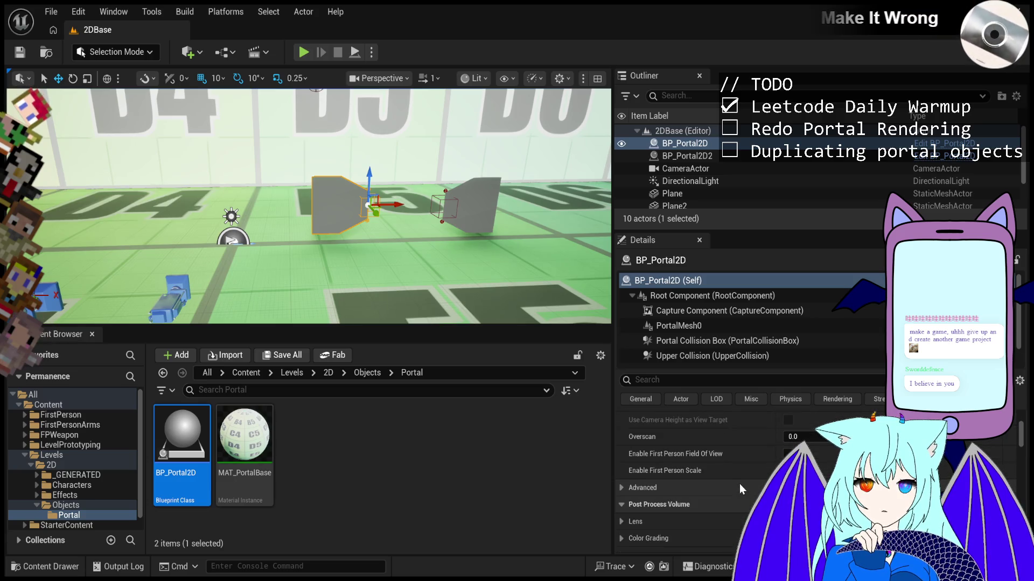
{"action": "scroll", "coordinate": [738, 483], "scroll_direction": "up", "scroll_amount": 2}
- Filter Details for 'curs', set Portal Recursion Count to 1, and start playing the level
{"action": "left_click", "coordinate": [692, 379]}
{"action": "type", "text": "curs"}
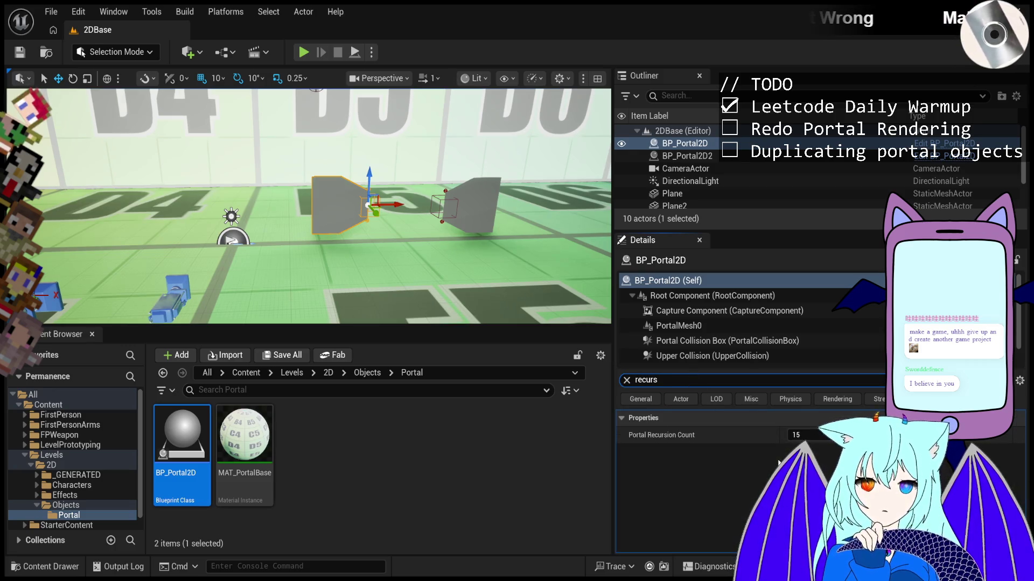
{"action": "left_click", "coordinate": [817, 436]}
{"action": "type", "text": "1"}
{"action": "key", "text": "Return"}
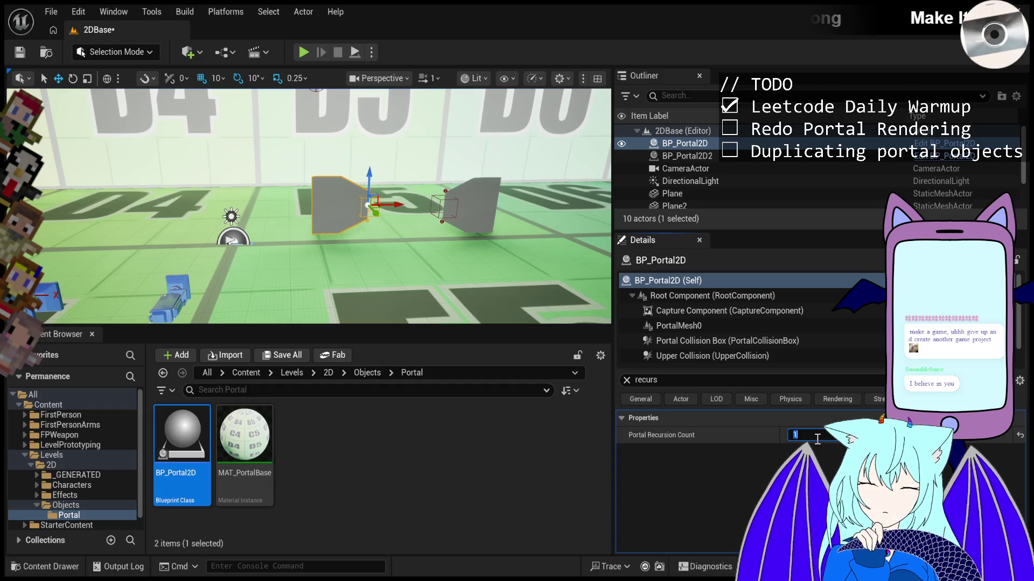
{"action": "left_click", "coordinate": [304, 52]}
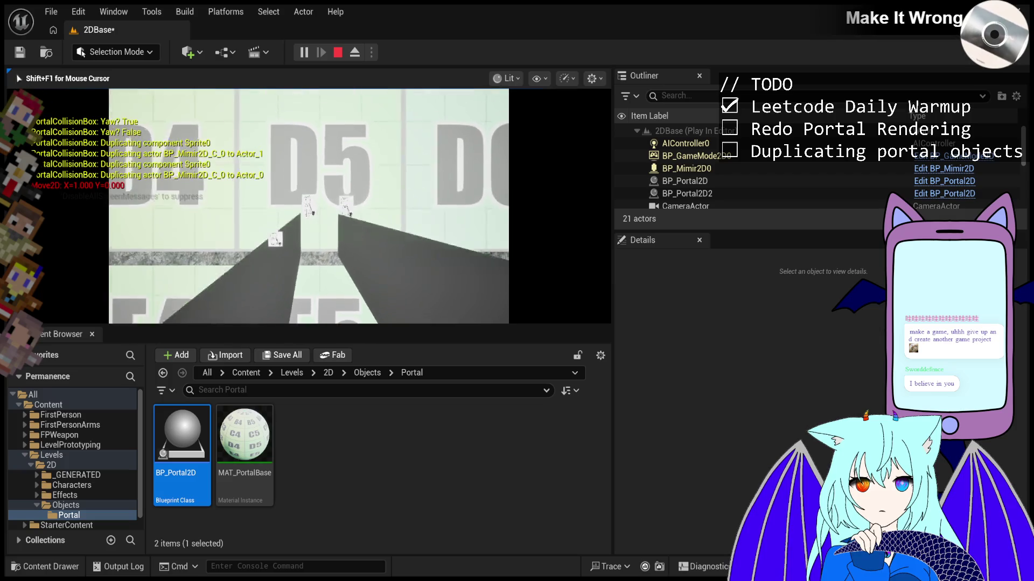
- Playtest walking right, raise Portal Recursion Count to 2, and replay the level twice
{"action": "key", "text": "d"}
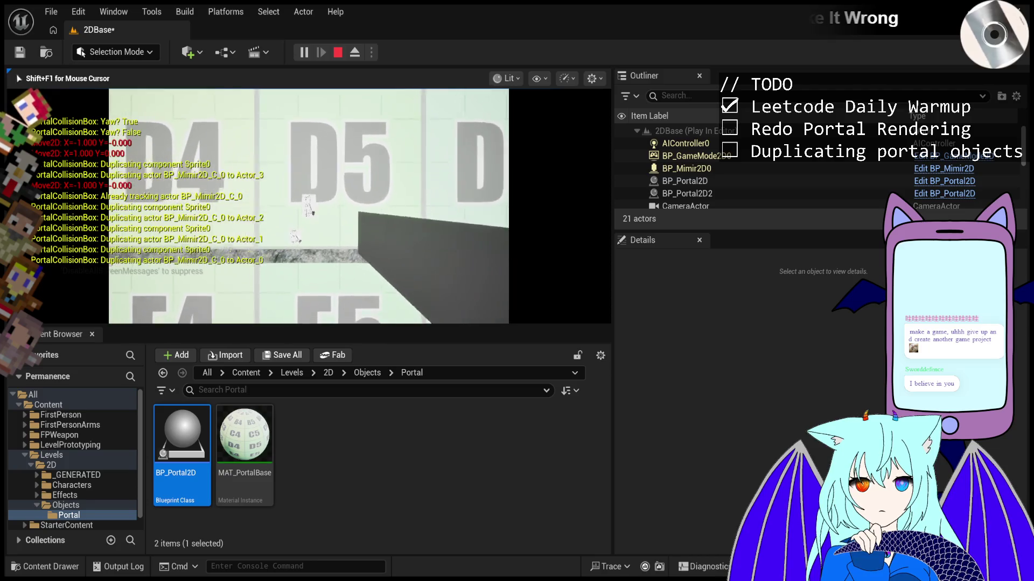
{"action": "key", "text": "Escape"}
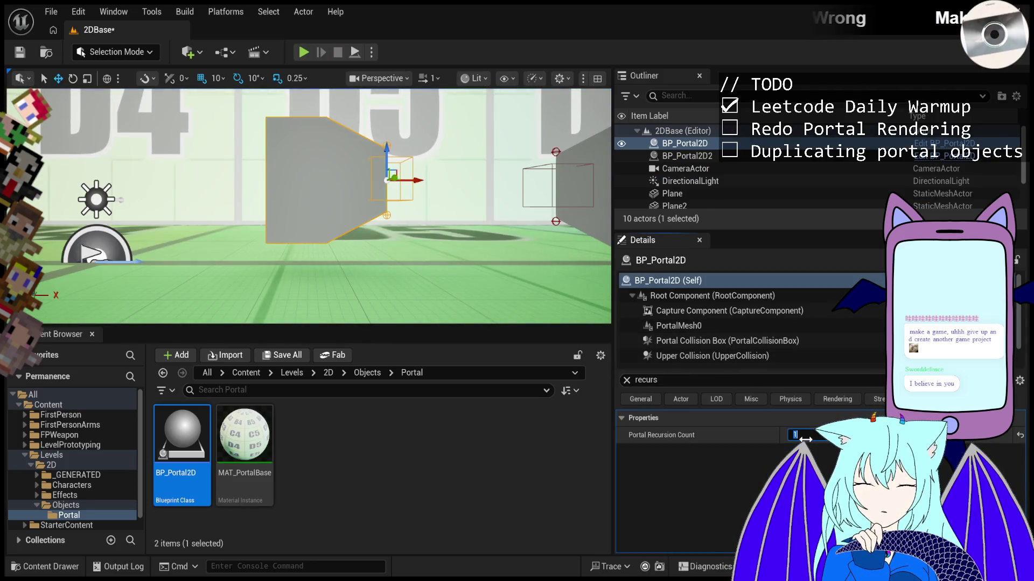
{"action": "left_click_drag", "start_coordinate": [804, 441], "coordinate": [809, 440]}
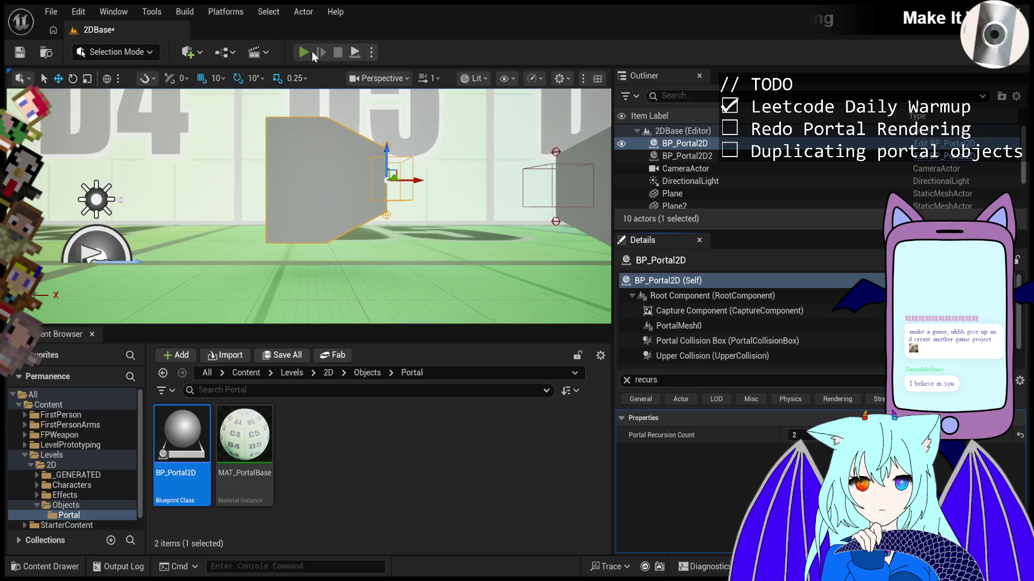
{"action": "left_click", "coordinate": [306, 52]}
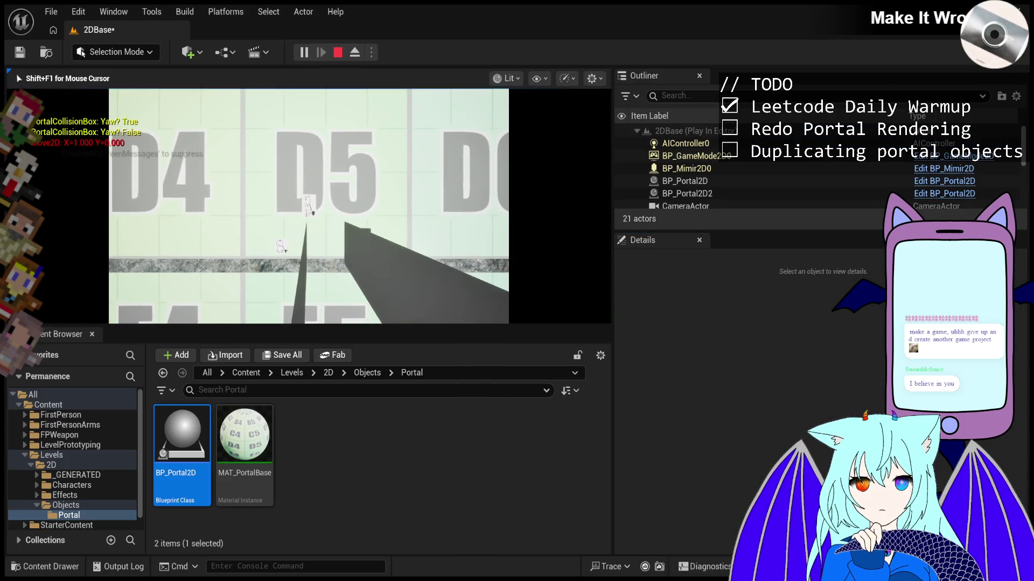
{"action": "key", "text": "Escape"}
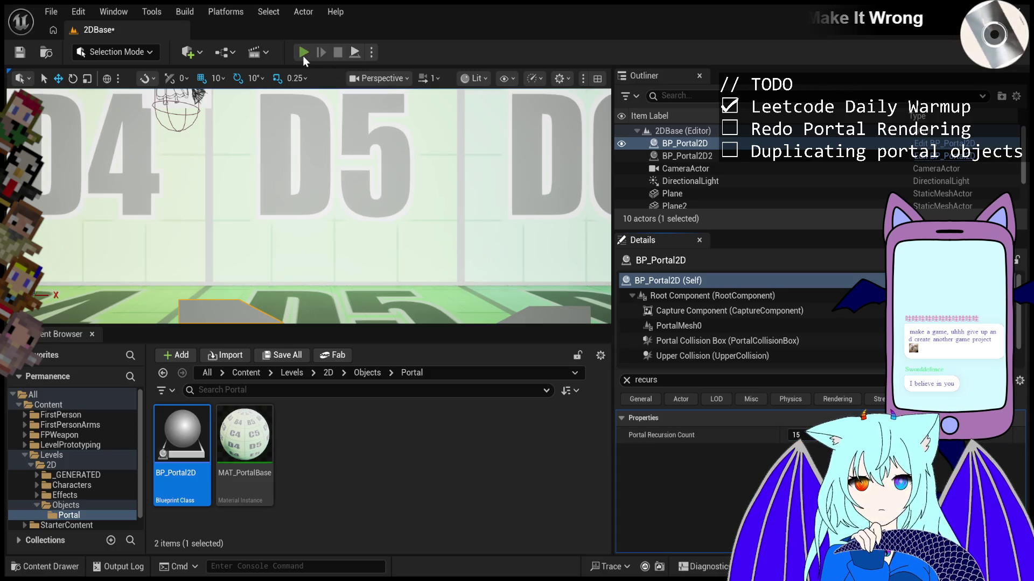
{"action": "left_click", "coordinate": [303, 56]}
{"action": "key", "text": "Escape"}
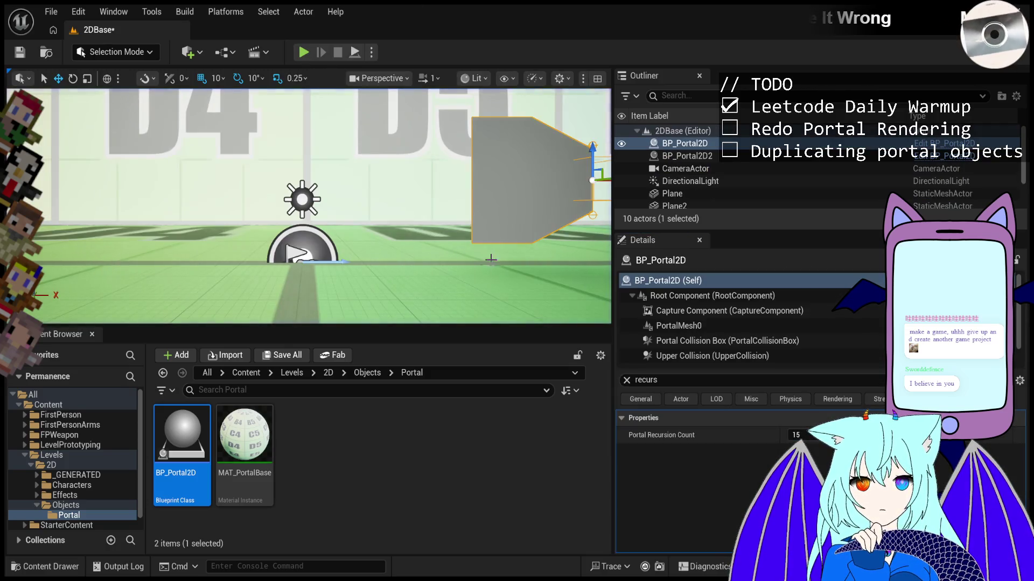
- Select BP_Portal2D2, enter 1, playtest walking right and back left, then pull the view back
{"action": "left_click", "coordinate": [687, 156]}
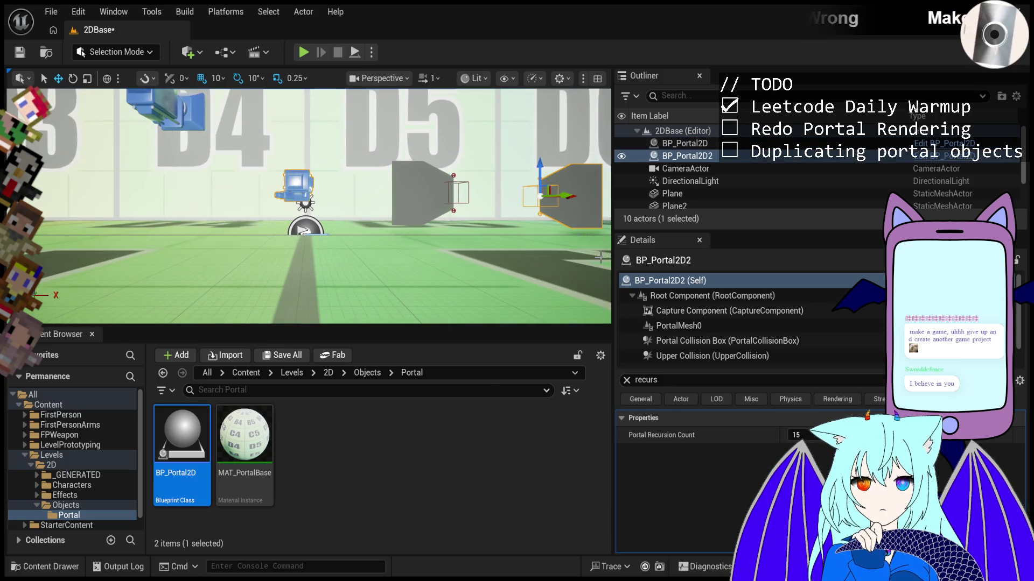
{"action": "type", "text": "1"}
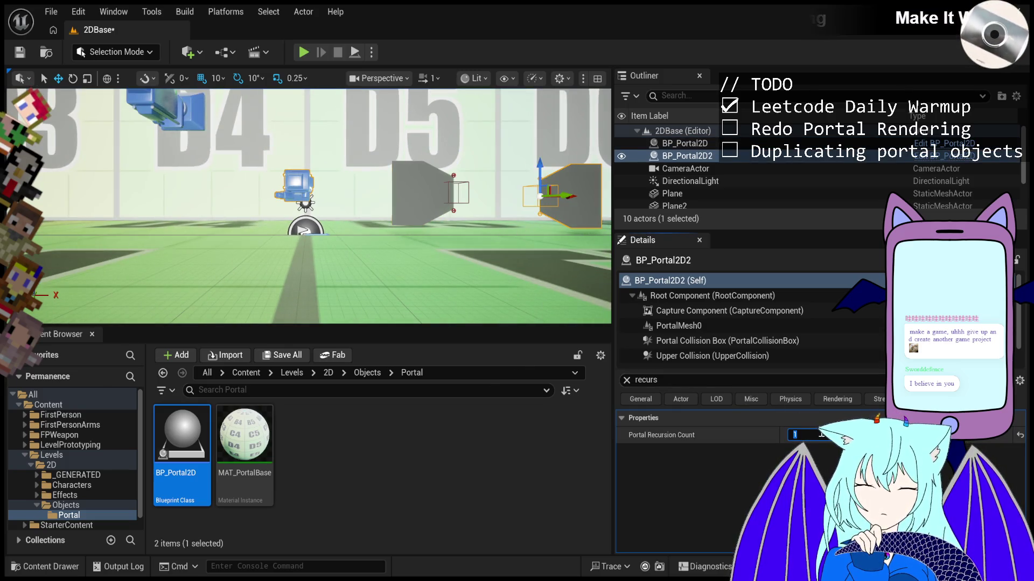
{"action": "left_click", "coordinate": [304, 53]}
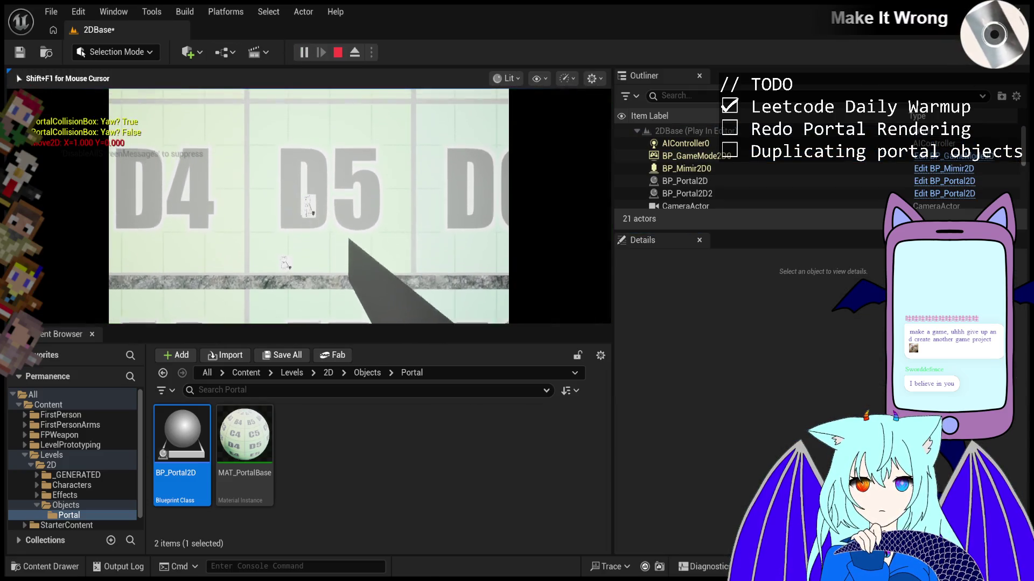
{"action": "key", "text": "d"}
{"action": "key", "text": "a"}
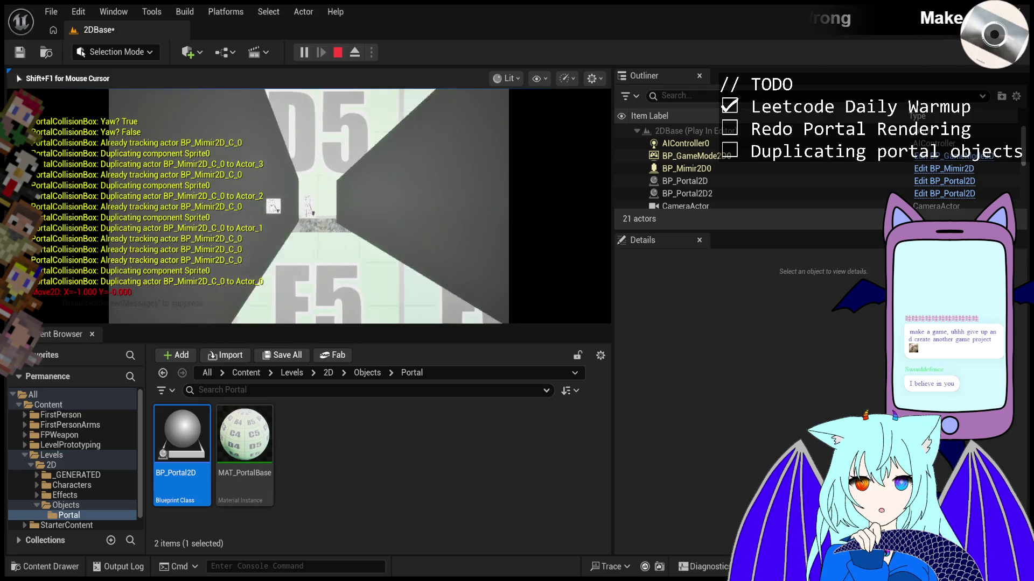
{"action": "key", "text": "Escape"}
{"action": "mouse_move", "coordinate": [444, 236]}
{"action": "left_mouse_down"}
{"action": "mouse_move", "coordinate": [385, 285]}
{"action": "mouse_move", "coordinate": [320, 280]}
{"action": "mouse_move", "coordinate": [385, 272]}
{"action": "mouse_move", "coordinate": [318, 275]}
{"action": "left_mouse_up"}
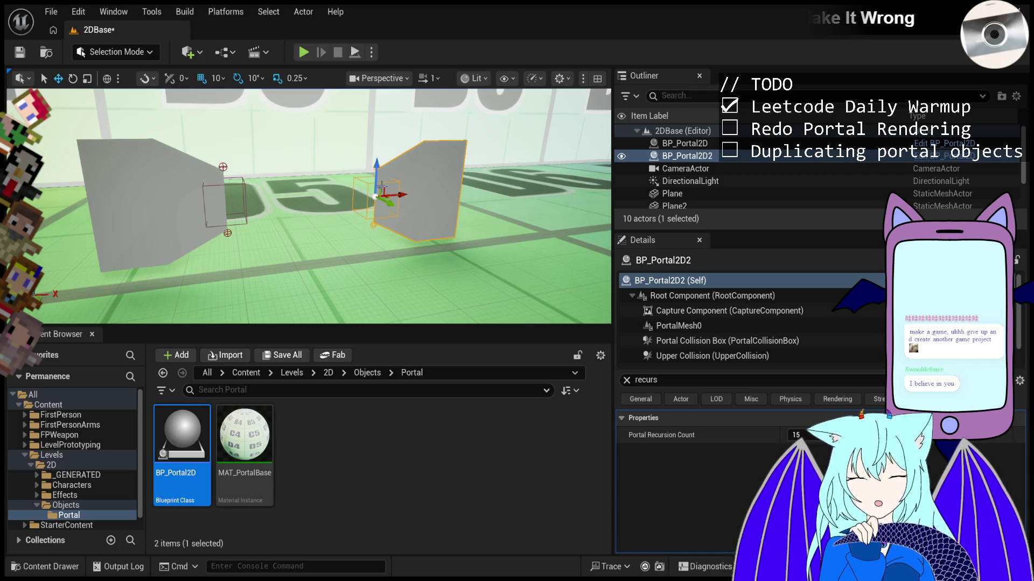
- Play the level, walk the character right through the portal and back, then eject with F8
{"action": "left_click", "coordinate": [304, 53]}
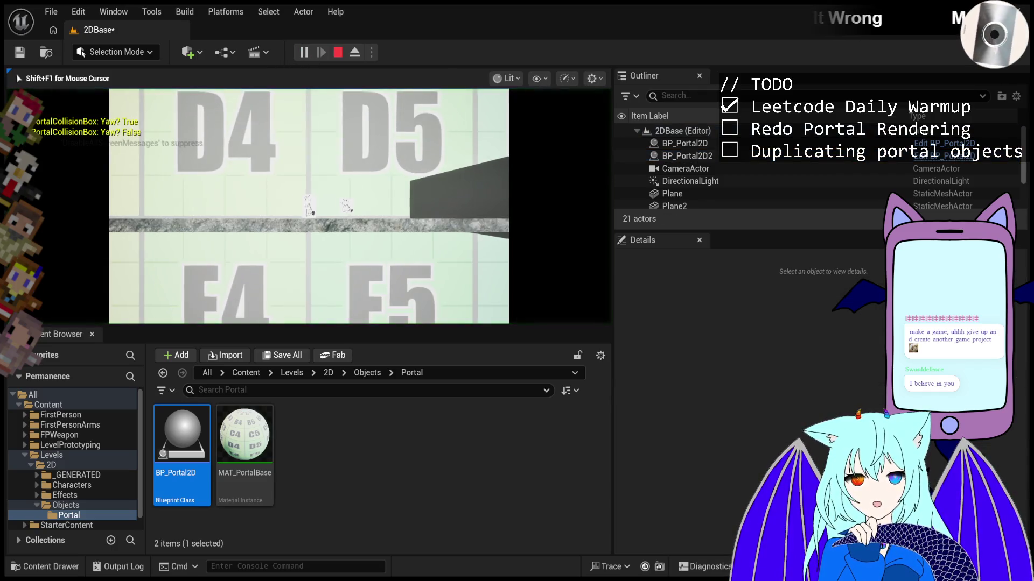
{"action": "key", "text": "d"}
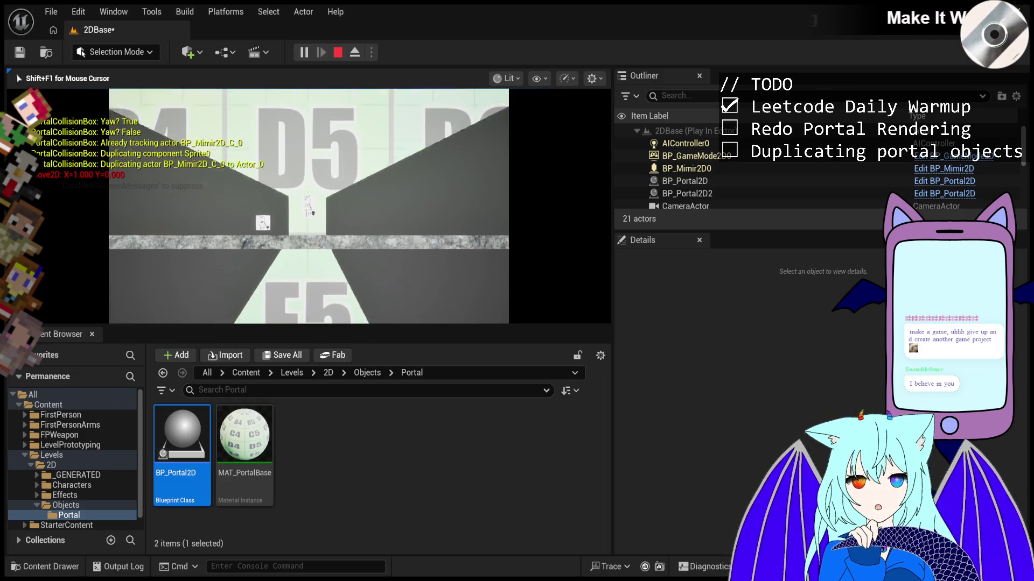
{"action": "key", "text": "a"}
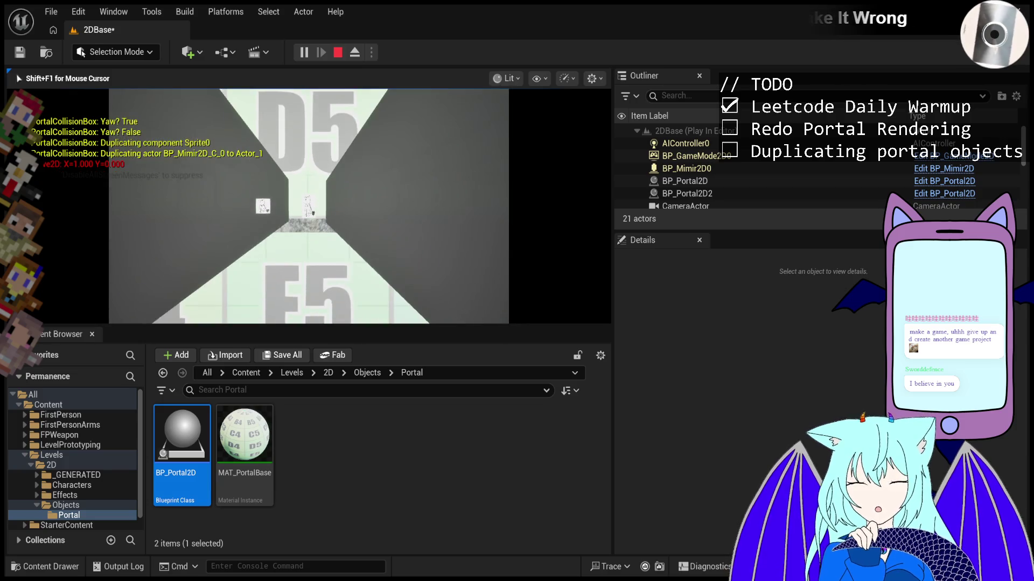
{"action": "key", "text": "F8"}
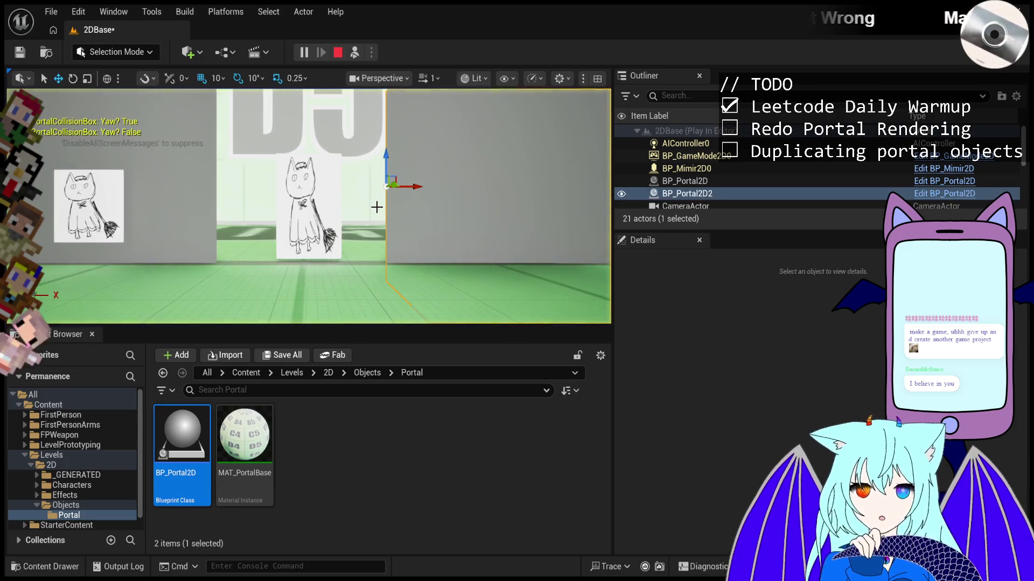
- Fly toward the portal wall, select the BP_Mimir2D0 character, and drag it along Y
{"action": "left_click_drag", "start_coordinate": [373, 176], "coordinate": [387, 185]}
{"action": "left_click", "coordinate": [387, 185]}
{"action": "left_click", "coordinate": [357, 200]}
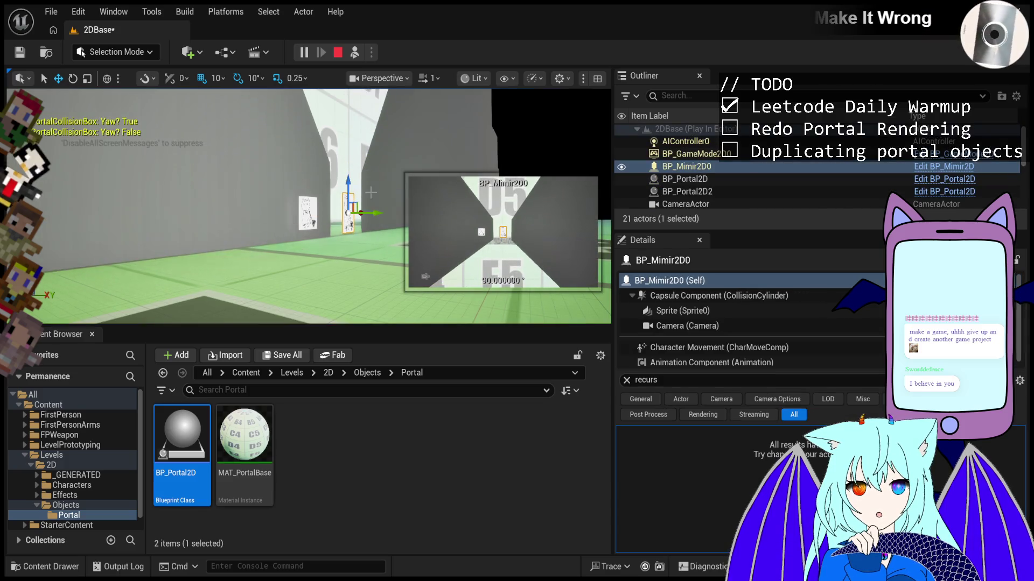
{"action": "mouse_move", "coordinate": [371, 171]}
{"action": "left_mouse_down"}
{"action": "mouse_move", "coordinate": [265, 204]}
{"action": "mouse_move", "coordinate": [404, 233]}
{"action": "mouse_move", "coordinate": [371, 220]}
{"action": "mouse_move", "coordinate": [380, 217]}
{"action": "left_mouse_up"}
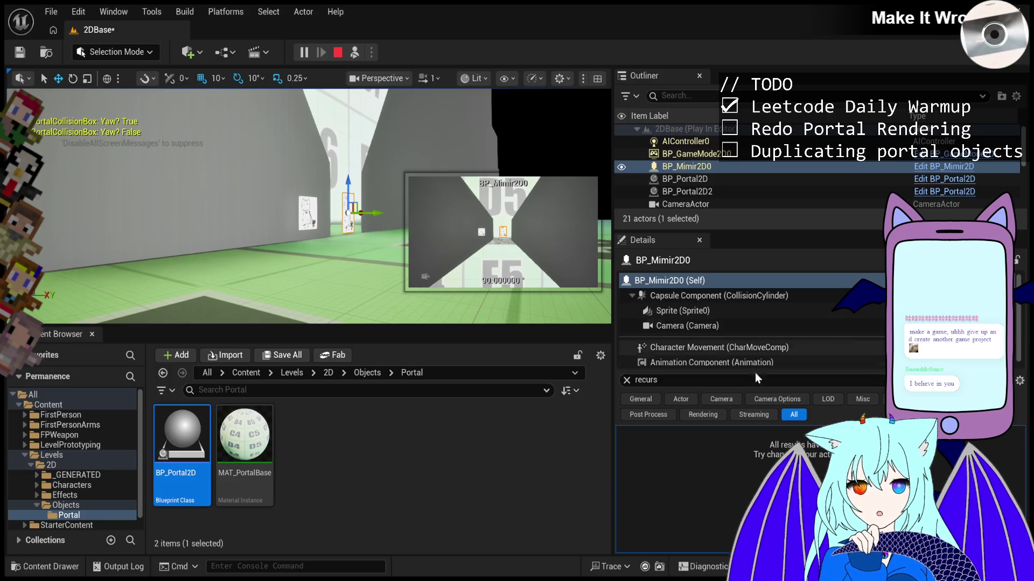
- Clear the Details filter, set BP_Mimir2D0's Location X to 10000, and drag it further along X
{"action": "left_click", "coordinate": [628, 380]}
{"action": "left_click", "coordinate": [817, 450]}
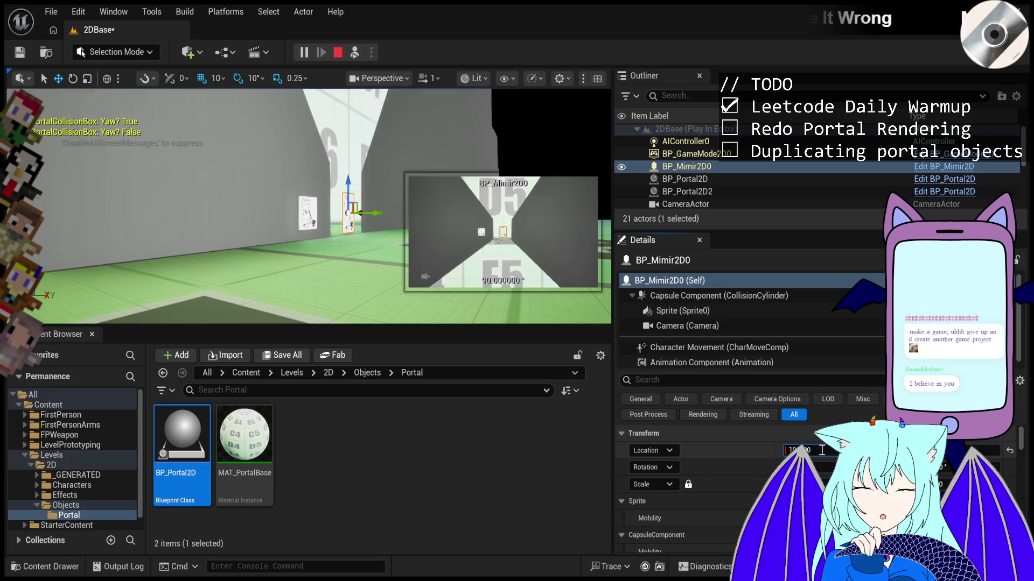
{"action": "key", "text": "Return"}
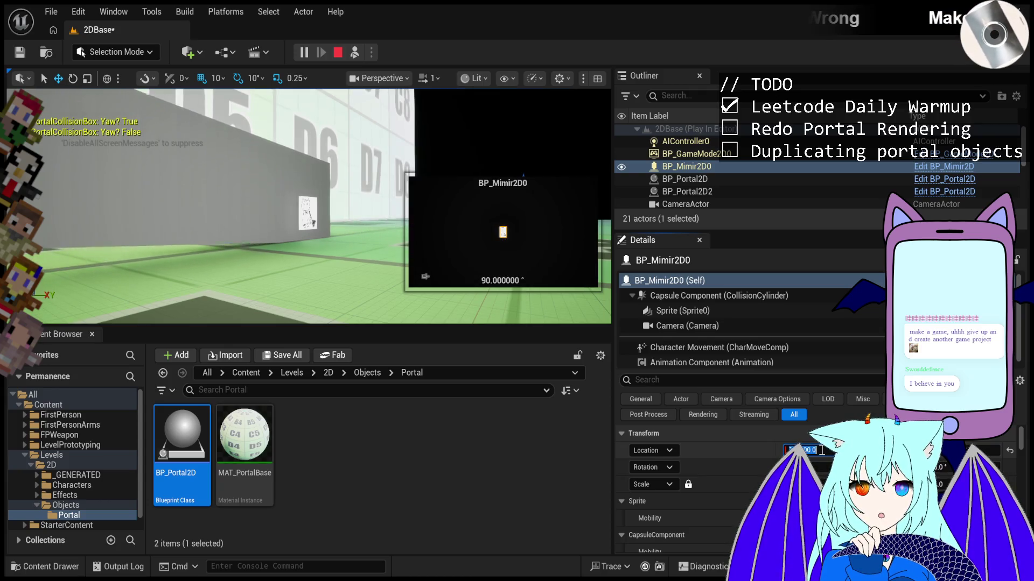
{"action": "type", "text": "10000"}
{"action": "key", "text": "Return"}
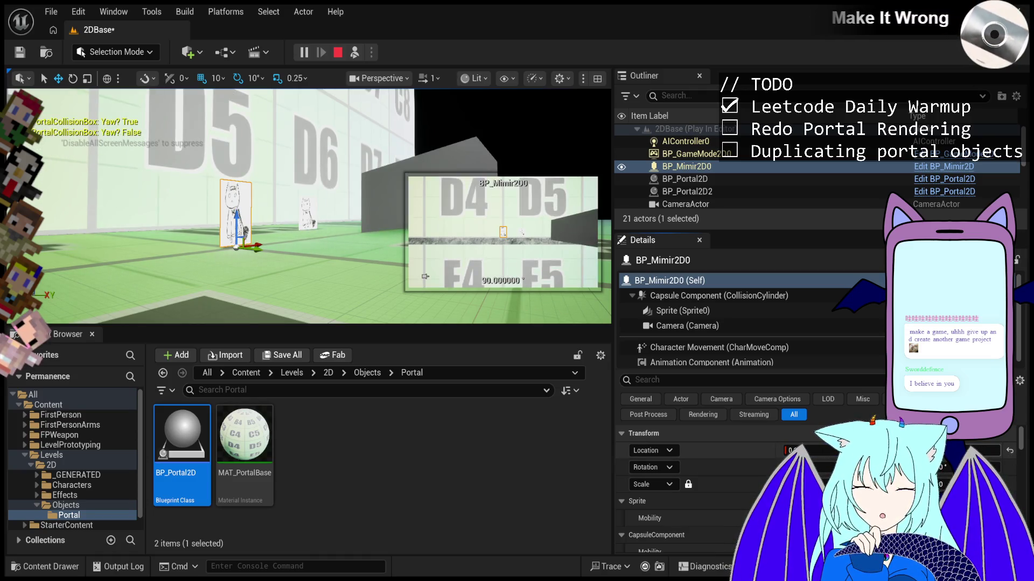
{"action": "mouse_move", "coordinate": [259, 244]}
{"action": "left_mouse_down"}
{"action": "mouse_move", "coordinate": [396, 210]}
{"action": "mouse_move", "coordinate": [349, 210]}
{"action": "left_mouse_up"}
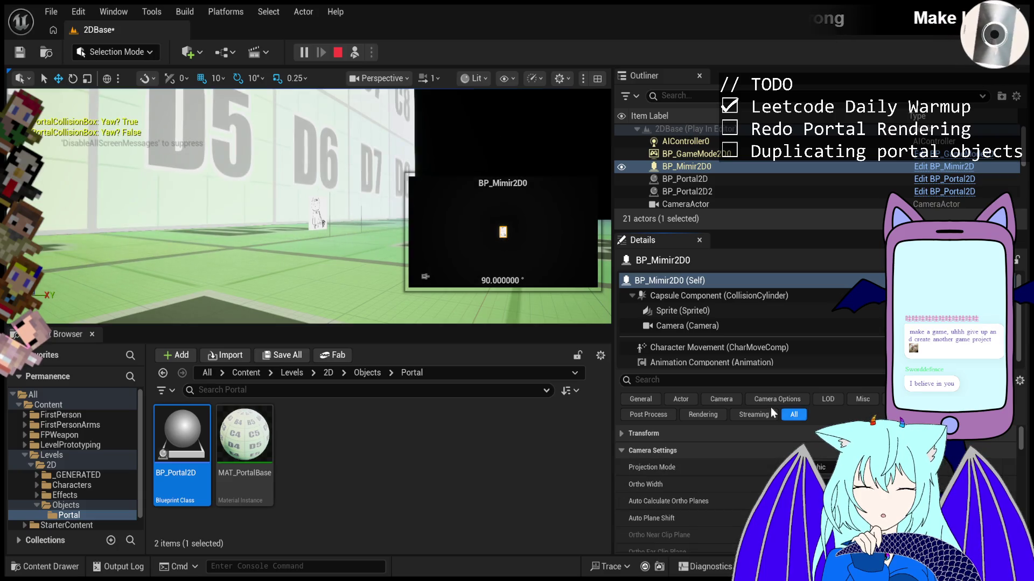
- Expand BP_Mimir2D0's Transform, pause and resume the game twice, then select BP_Portal2D
{"action": "left_click", "coordinate": [725, 429]}
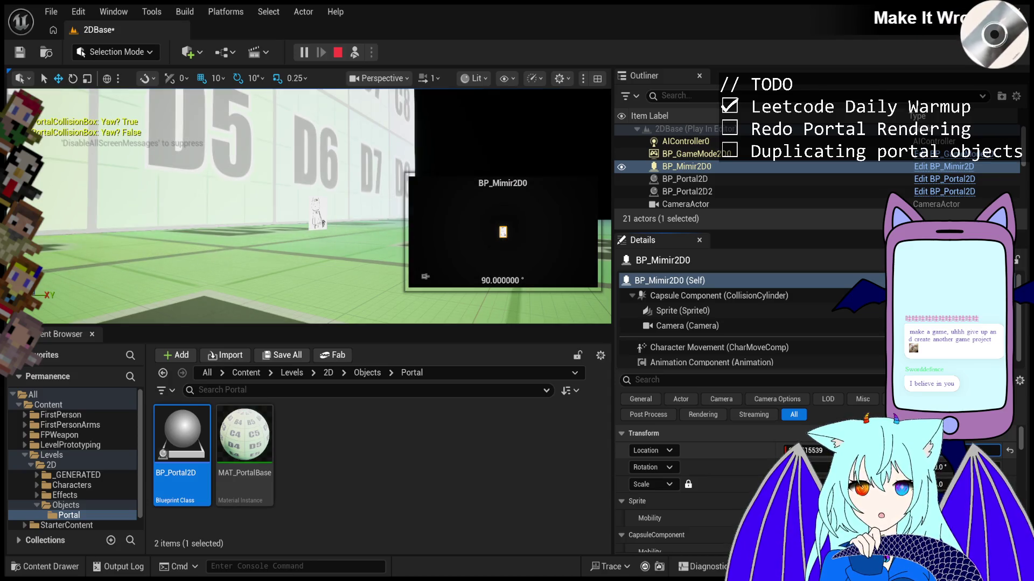
{"action": "left_click", "coordinate": [304, 52]}
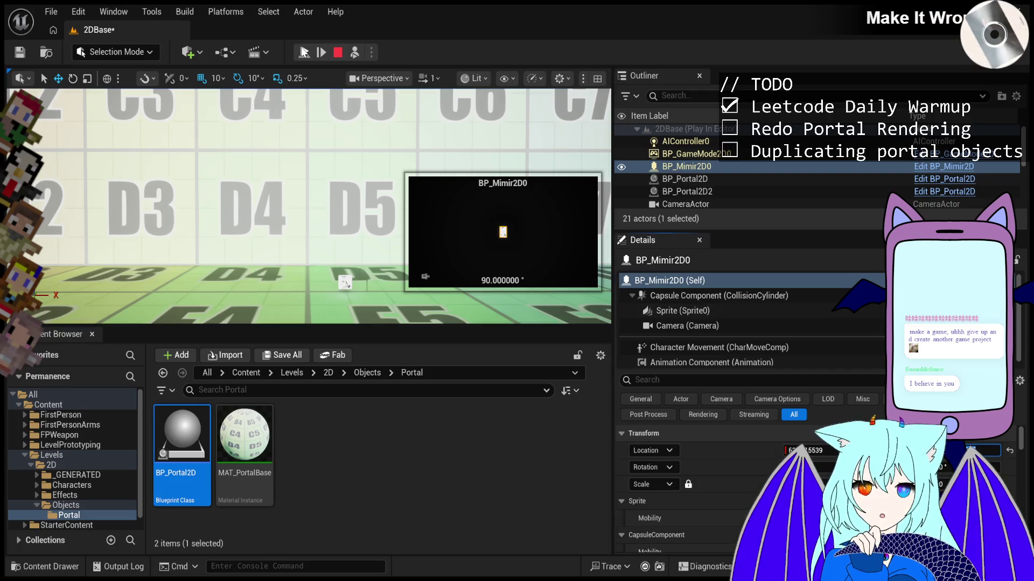
{"action": "left_click", "coordinate": [304, 54]}
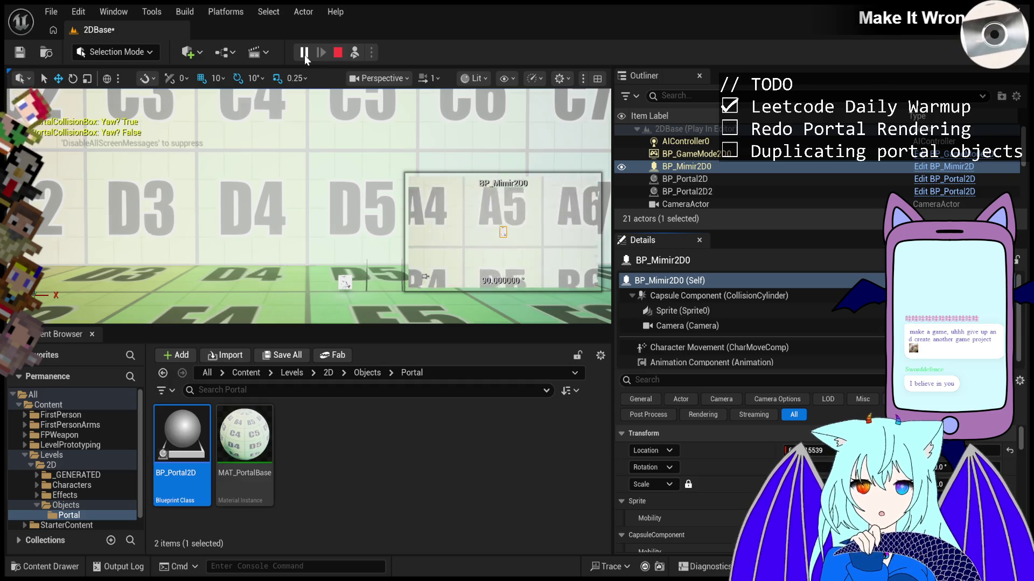
{"action": "left_click", "coordinate": [304, 53]}
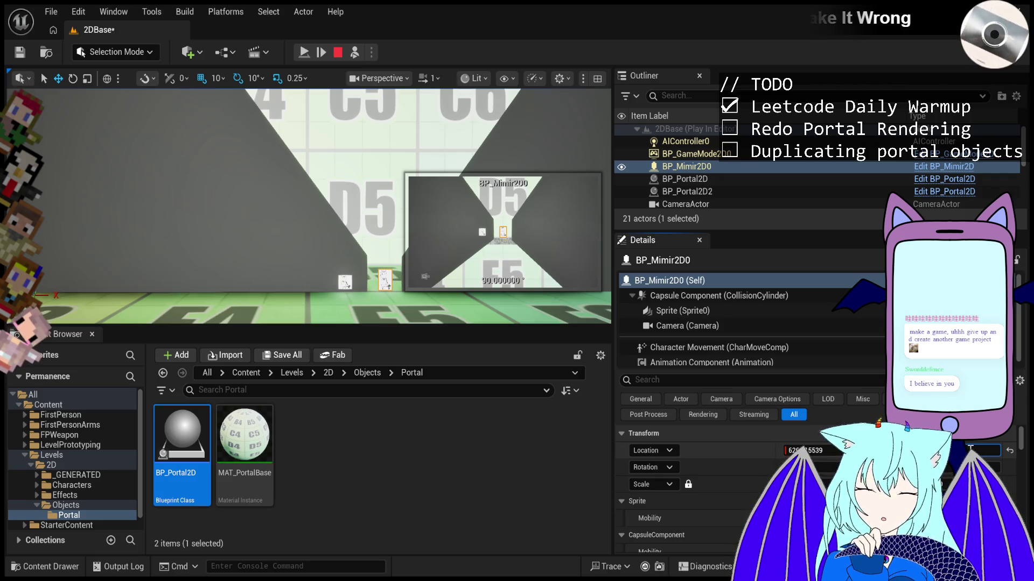
{"action": "key", "text": "Return"}
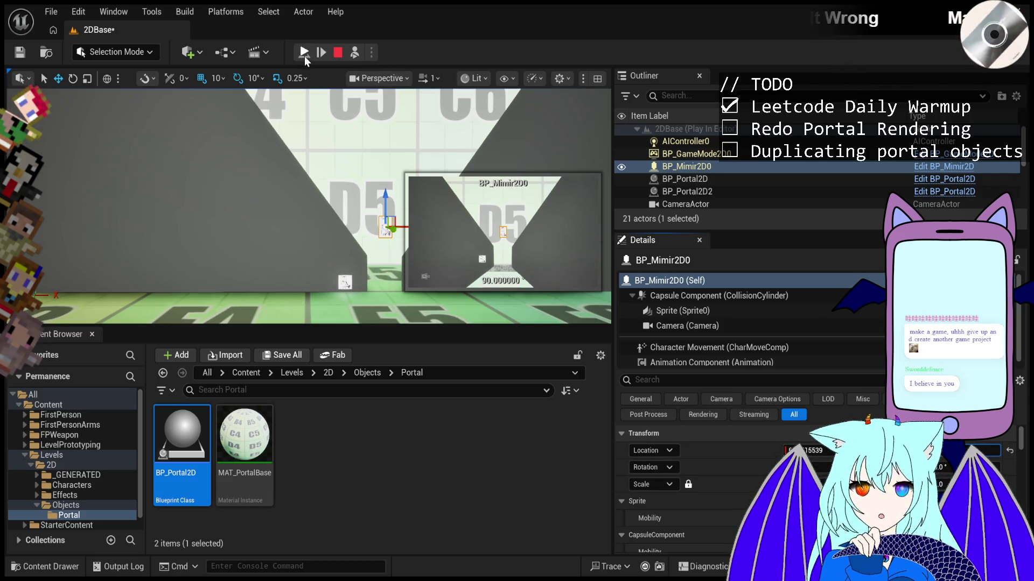
{"action": "left_click", "coordinate": [305, 56]}
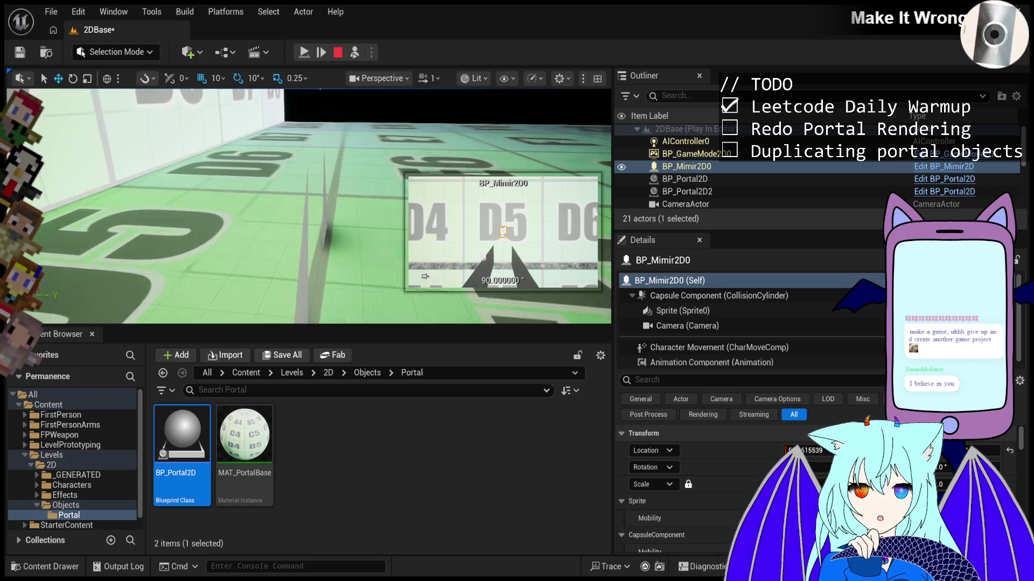
{"action": "left_click", "coordinate": [258, 266]}
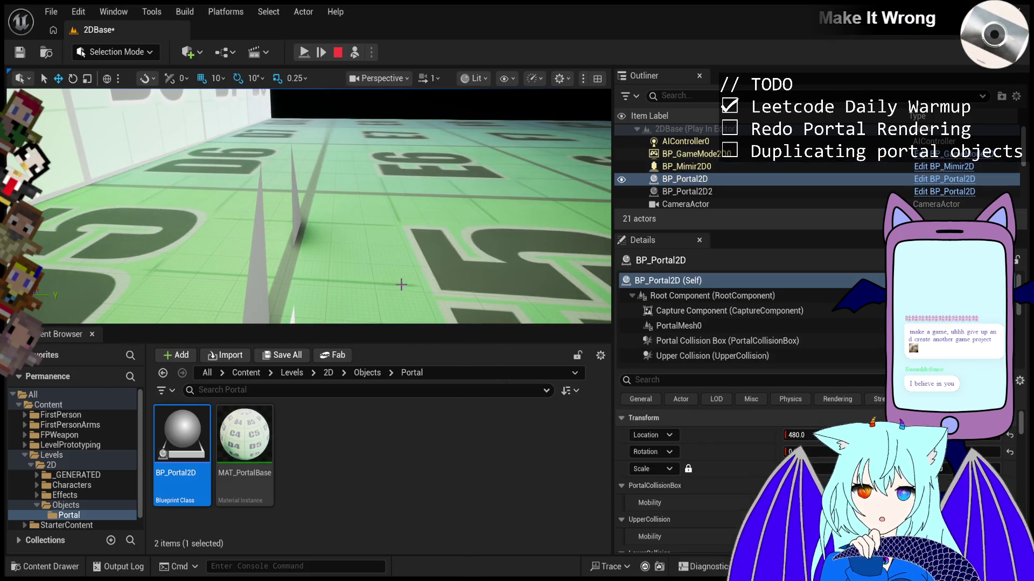
- Inspect BP_Portal2D's Upper Collision, Portal Collision Box and PortalMesh0–5, then frame PortalMesh0
{"action": "left_click", "coordinate": [692, 323]}
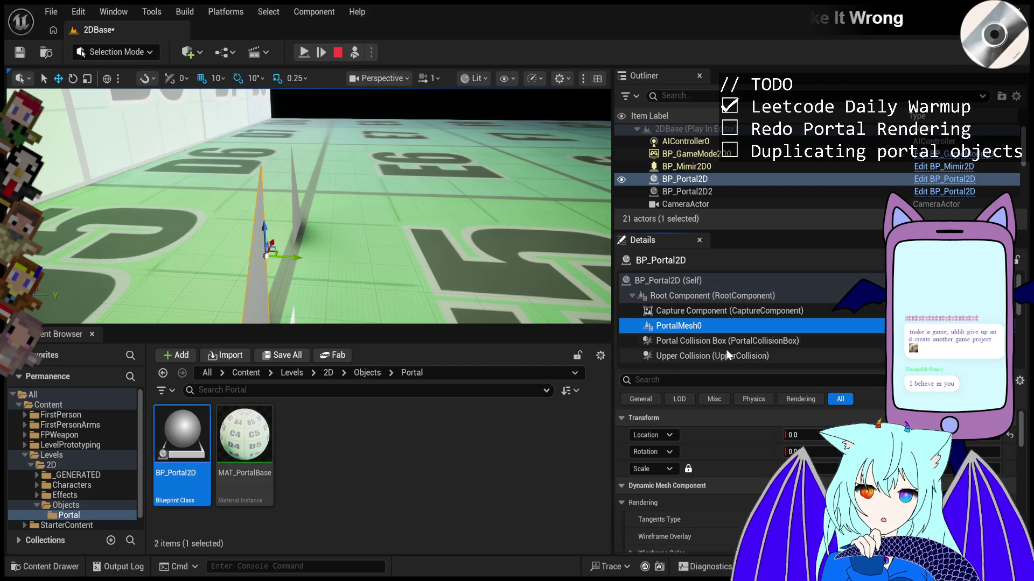
{"action": "scroll", "coordinate": [722, 347], "scroll_direction": "down", "scroll_amount": 1}
{"action": "left_click", "coordinate": [762, 317]}
{"action": "left_click", "coordinate": [775, 302]}
{"action": "scroll", "coordinate": [752, 321], "scroll_direction": "down", "scroll_amount": 3}
{"action": "left_click", "coordinate": [722, 300]}
{"action": "left_click", "coordinate": [733, 331]}
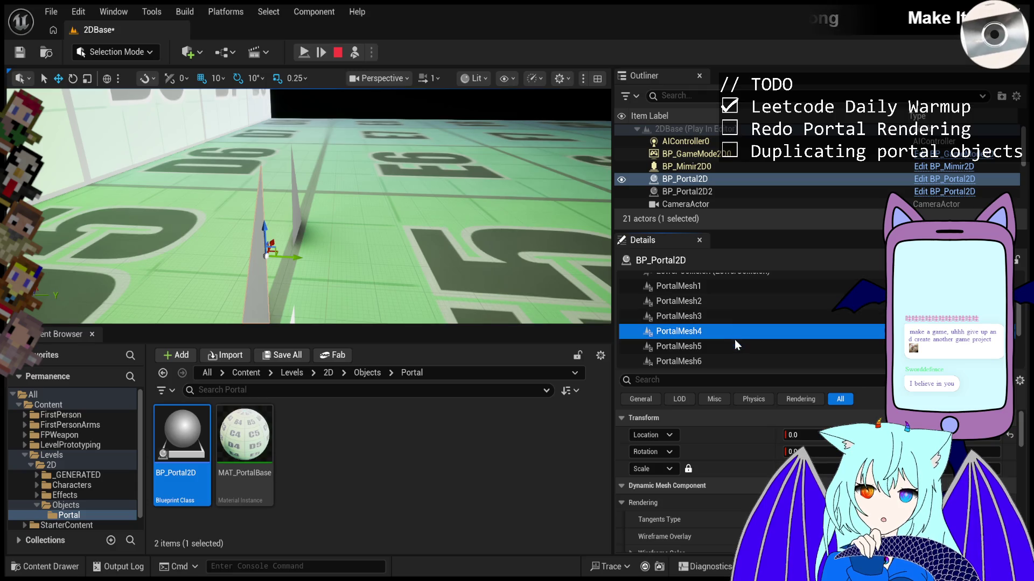
{"action": "left_click", "coordinate": [736, 349]}
{"action": "left_click", "coordinate": [732, 292]}
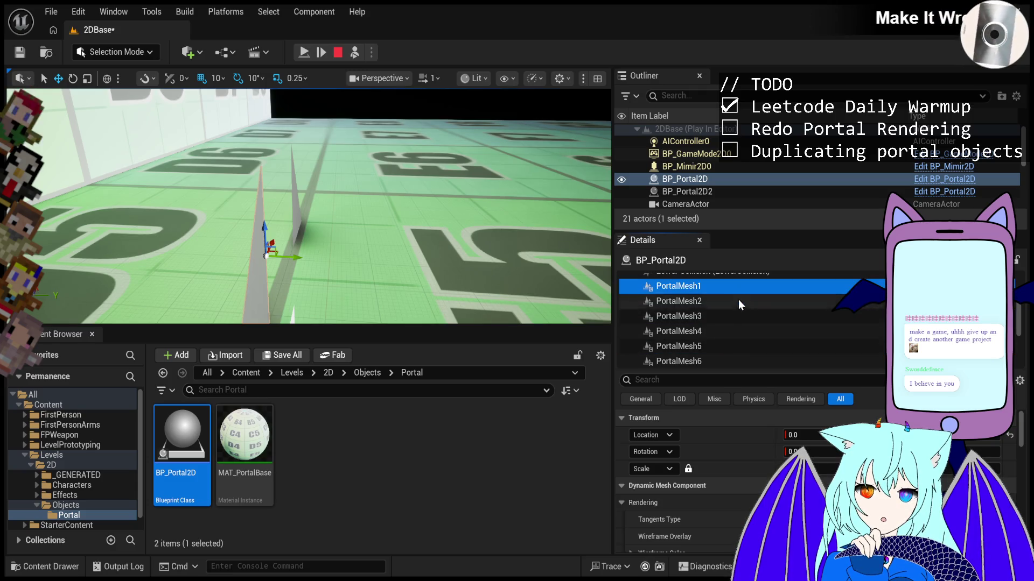
{"action": "scroll", "coordinate": [738, 299], "scroll_direction": "up", "scroll_amount": 2}
{"action": "left_click", "coordinate": [721, 288]}
{"action": "scroll", "coordinate": [722, 289], "scroll_direction": "down", "scroll_amount": 1}
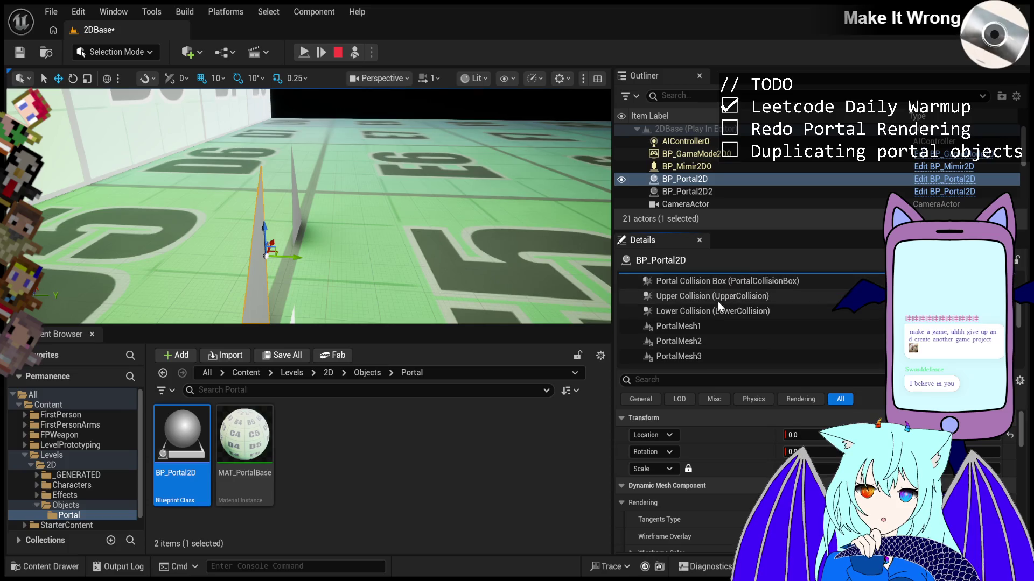
{"action": "left_click", "coordinate": [711, 325]}
{"action": "scroll", "coordinate": [711, 320], "scroll_direction": "up", "scroll_amount": 3}
{"action": "left_click", "coordinate": [715, 305]}
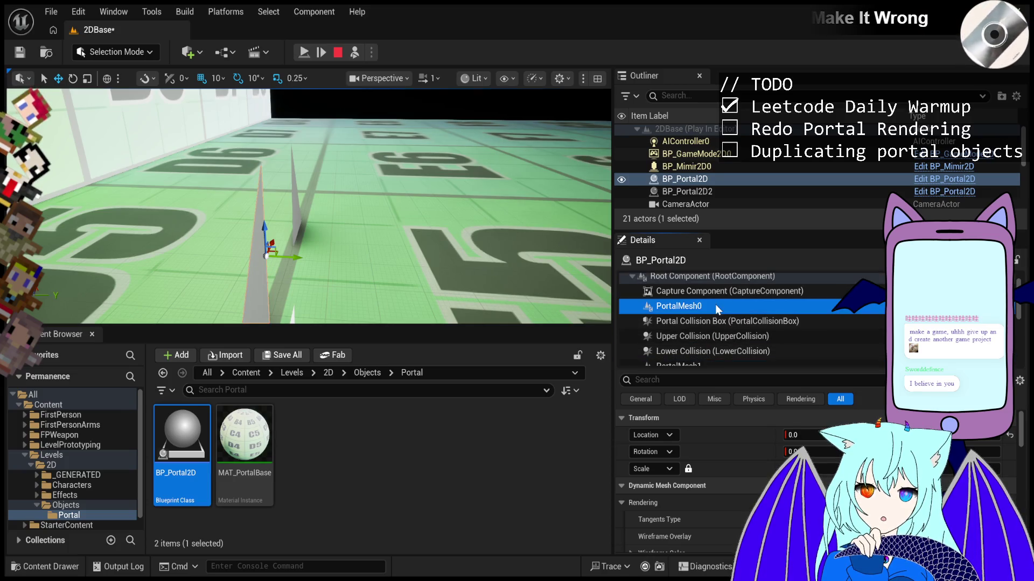
{"action": "key", "text": "f"}
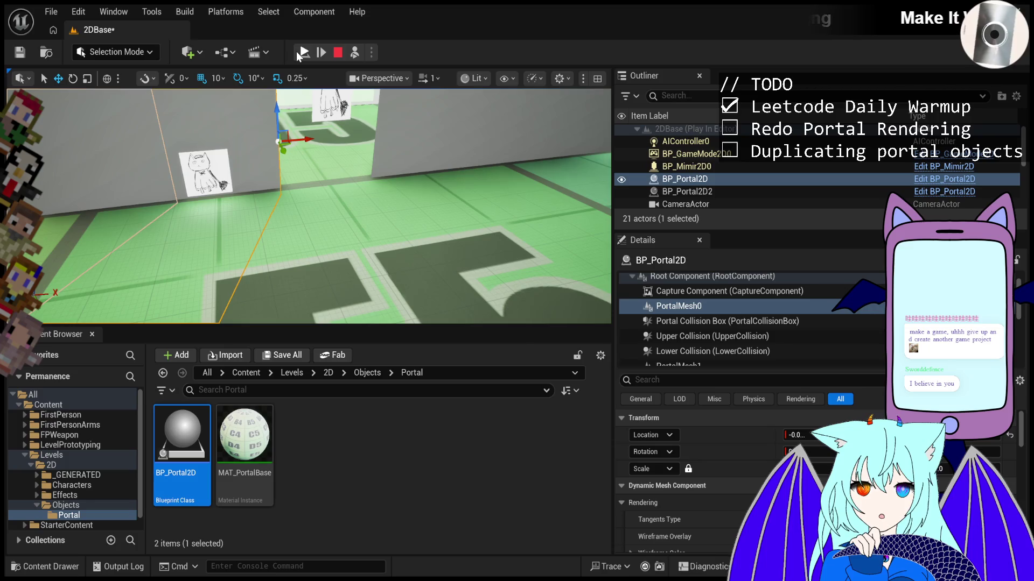
- Inspect the Lower Collision component and PortalMesh0 through PortalMesh3, then pause the game
{"action": "left_click", "coordinate": [700, 354]}
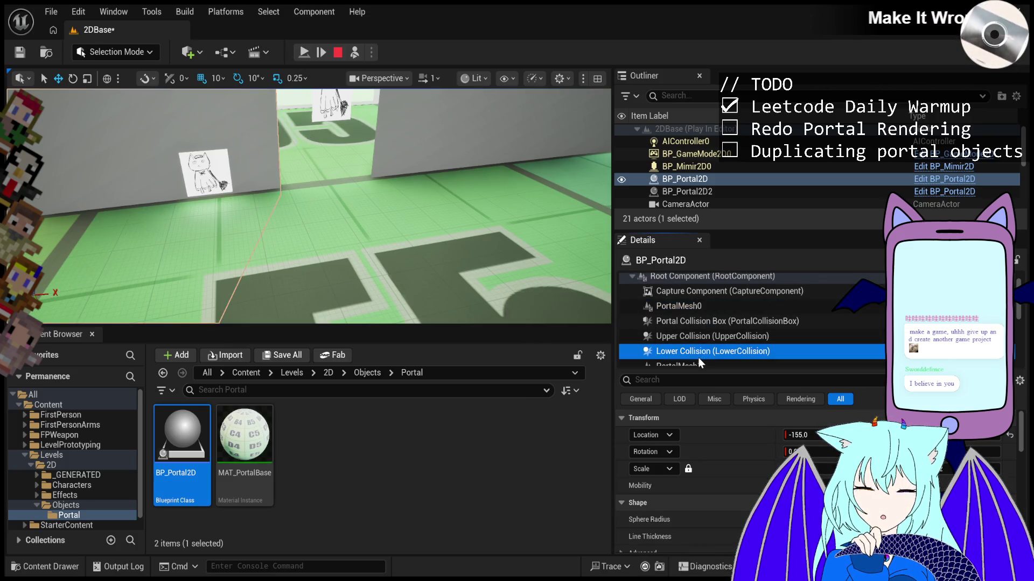
{"action": "left_click", "coordinate": [691, 365]}
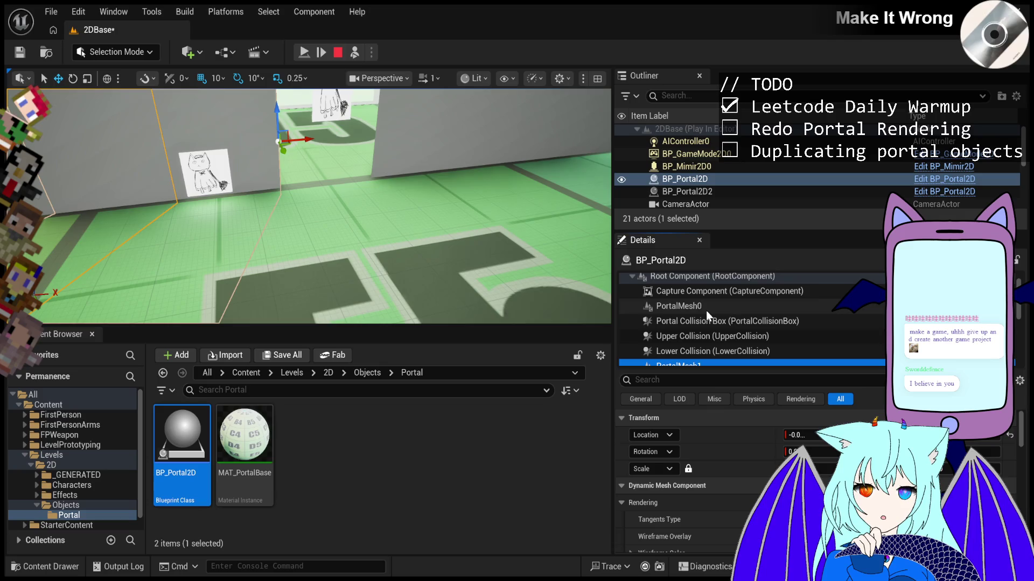
{"action": "left_click", "coordinate": [706, 303]}
{"action": "scroll", "coordinate": [707, 302], "scroll_direction": "down", "scroll_amount": 2}
{"action": "left_click", "coordinate": [686, 339]}
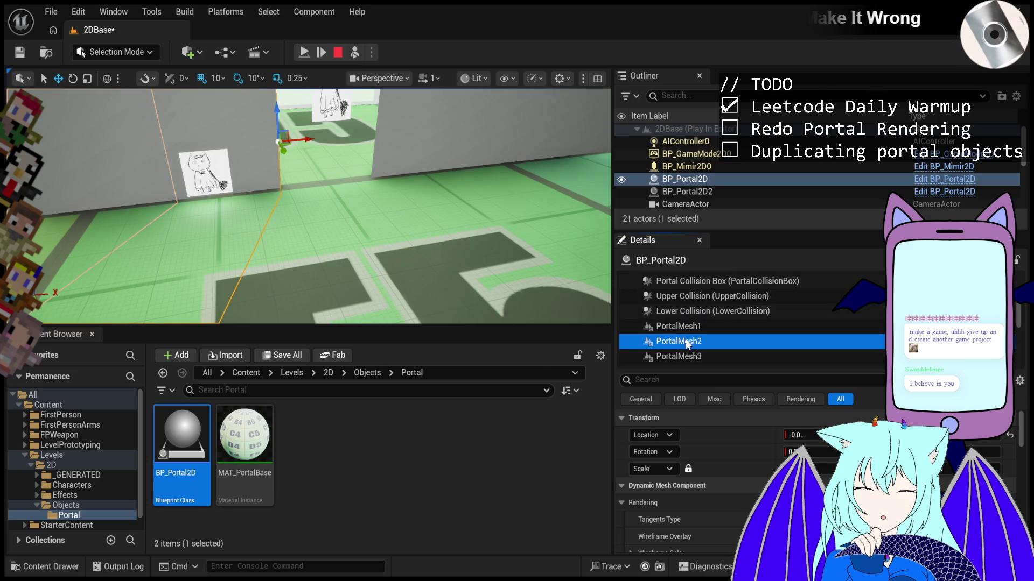
{"action": "left_click", "coordinate": [689, 353]}
{"action": "left_click", "coordinate": [304, 53]}
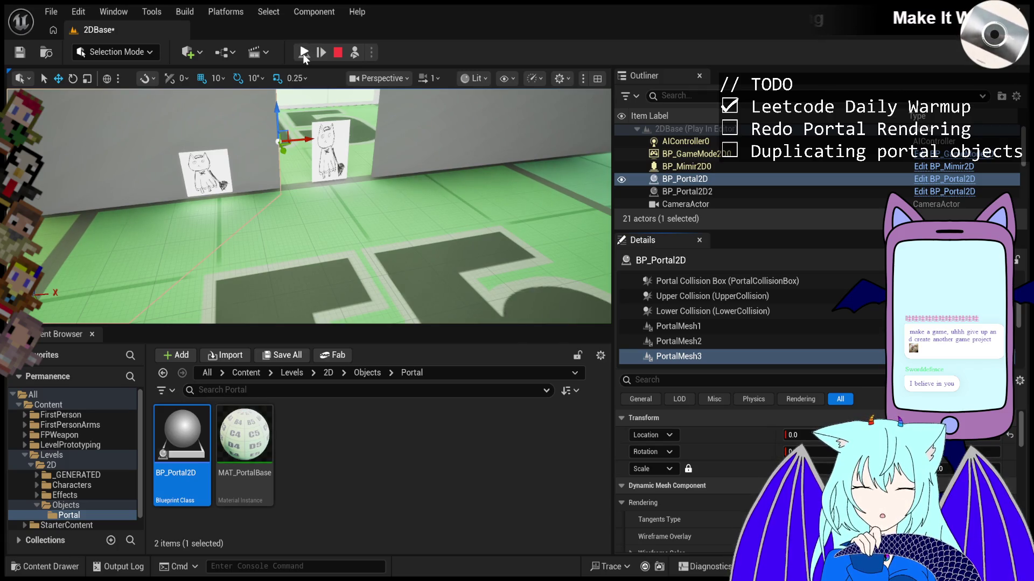
- Reselect BP_Mimir2D0 then BP_Portal2D, step through PortalMesh0–2, and orbit around the portal
{"action": "left_click", "coordinate": [700, 166]}
{"action": "left_click", "coordinate": [700, 179]}
{"action": "left_click", "coordinate": [708, 166]}
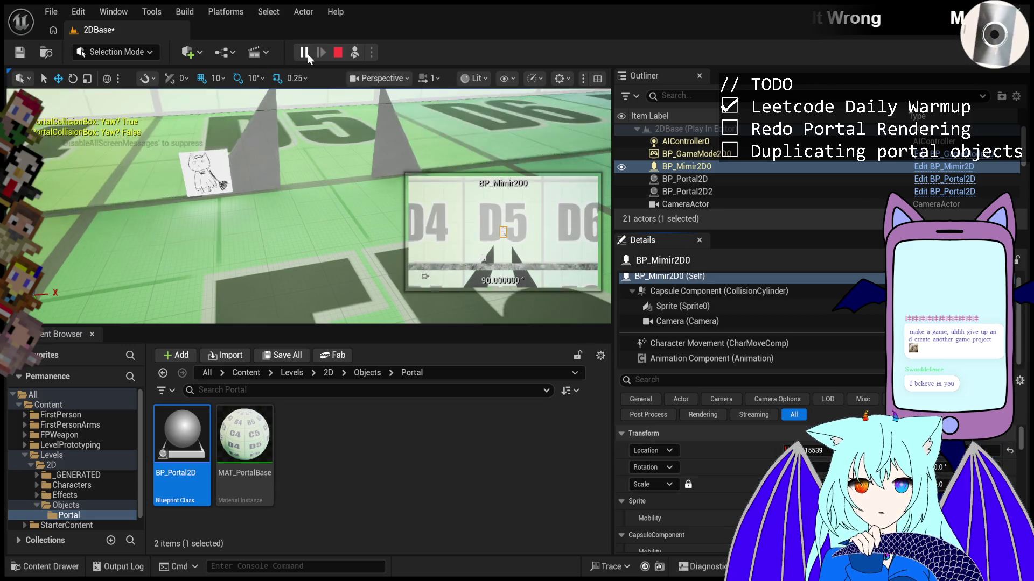
{"action": "left_click", "coordinate": [692, 178]}
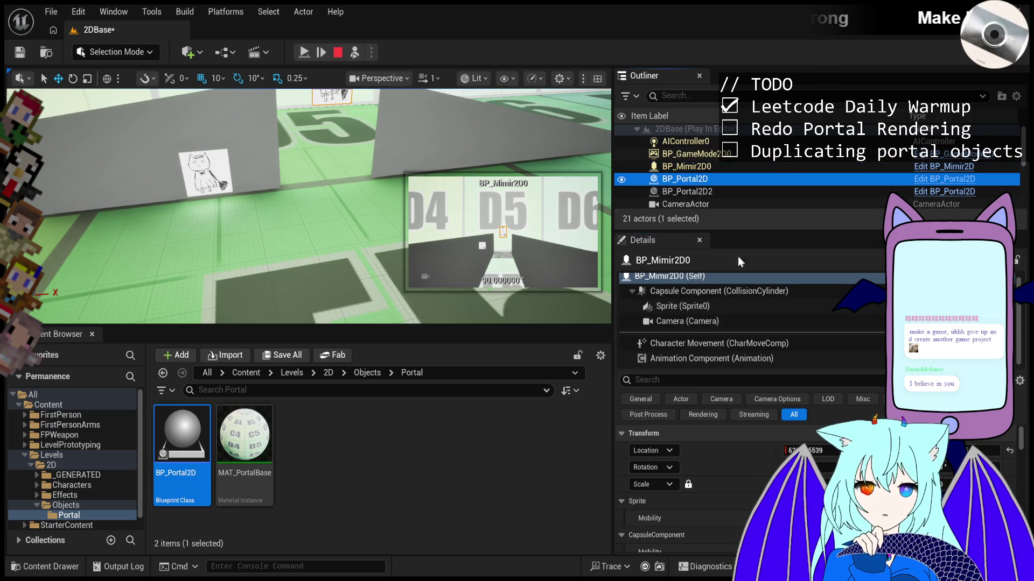
{"action": "left_click", "coordinate": [728, 321]}
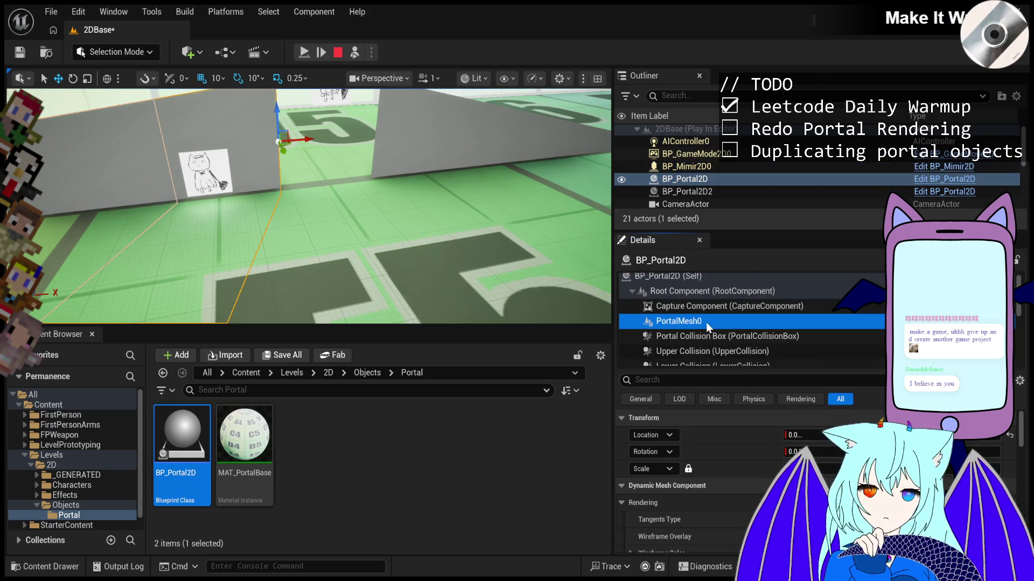
{"action": "scroll", "coordinate": [706, 328], "scroll_direction": "down", "scroll_amount": 2}
{"action": "left_click", "coordinate": [710, 342]}
{"action": "left_click", "coordinate": [712, 358]}
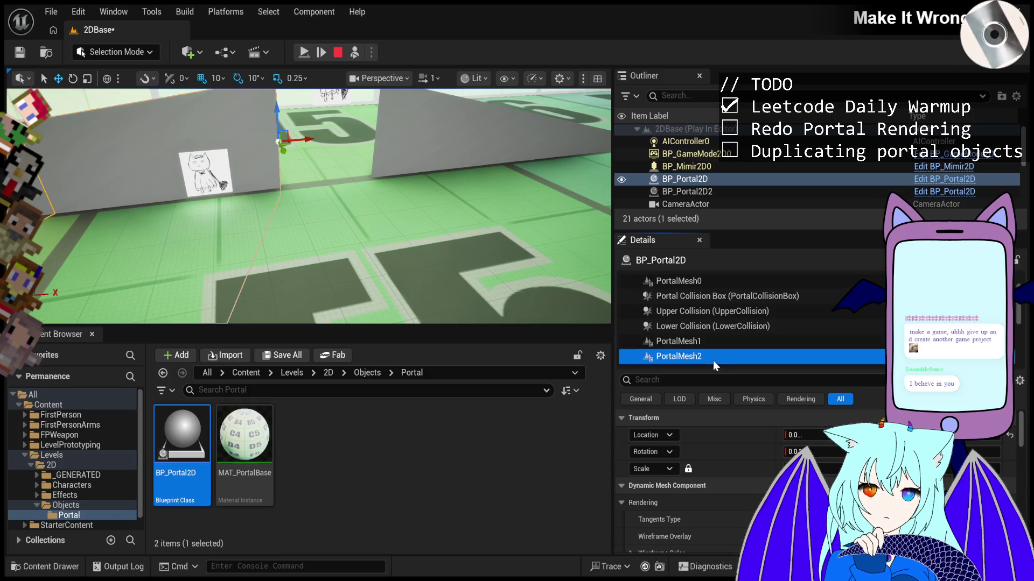
{"action": "left_click", "coordinate": [727, 342]}
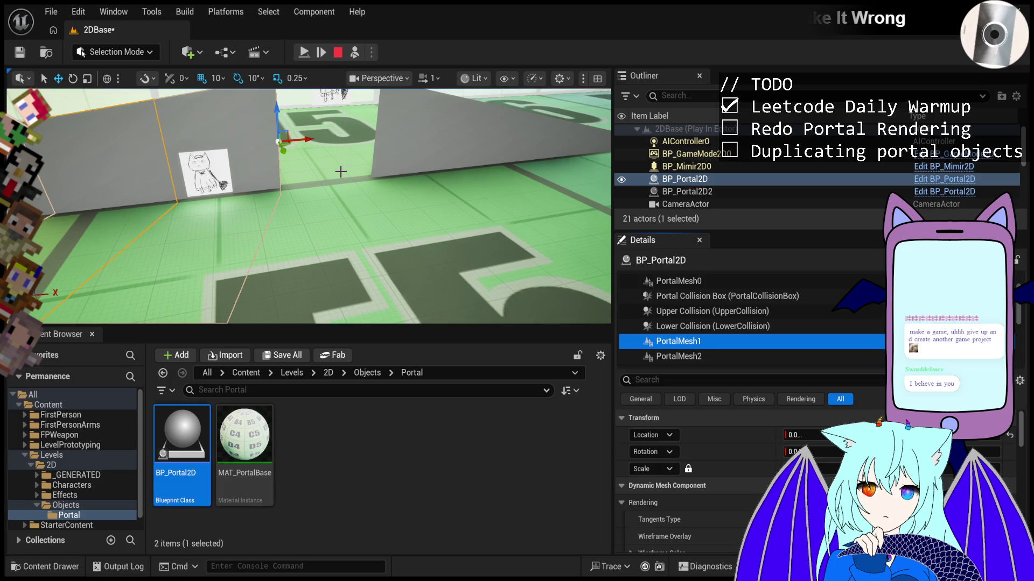
{"action": "left_click_drag", "start_coordinate": [321, 161], "coordinate": [323, 130]}
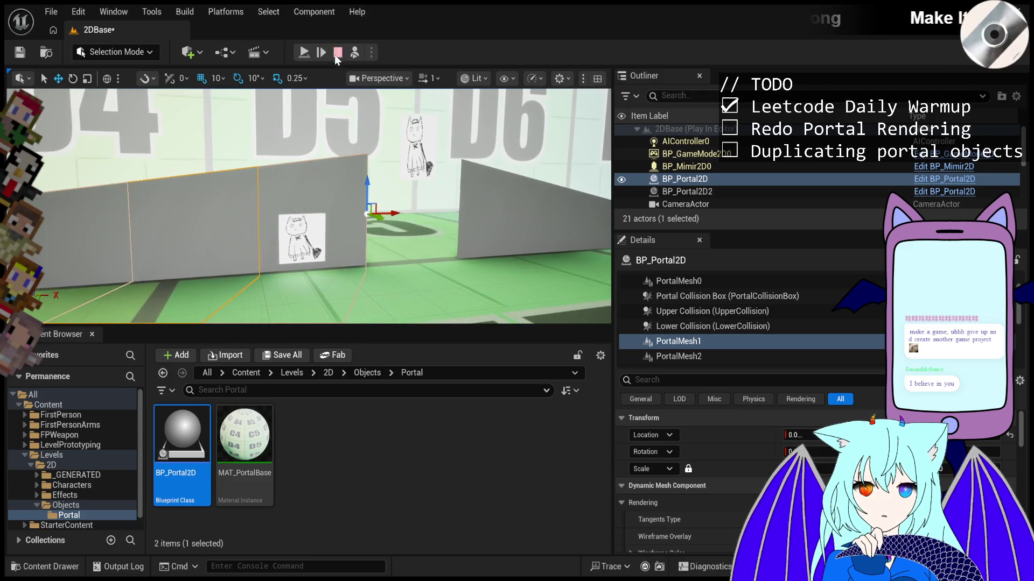
- Resume play, select the stone bar, and possess the player again
{"action": "left_click", "coordinate": [304, 52]}
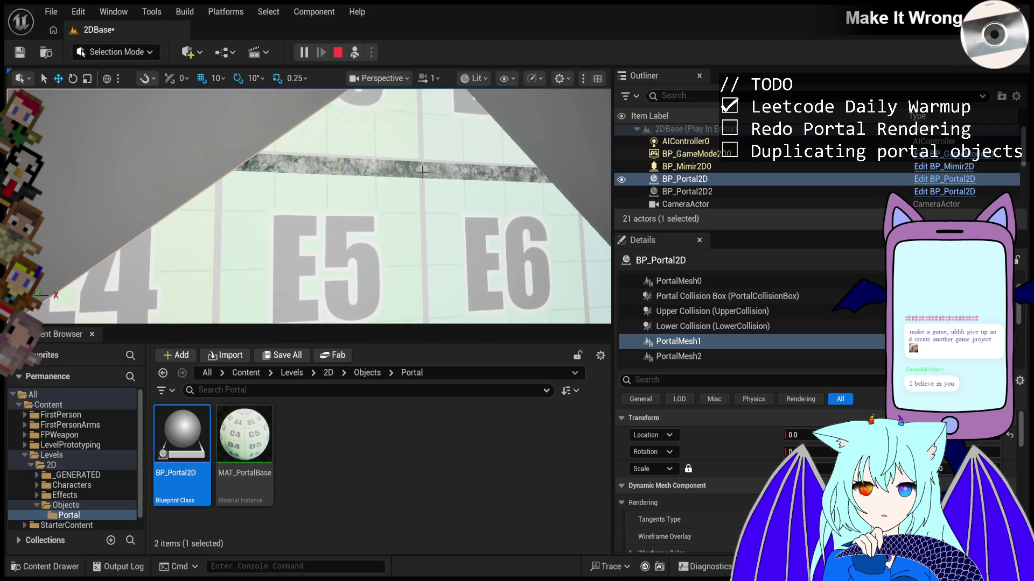
{"action": "left_click", "coordinate": [422, 174]}
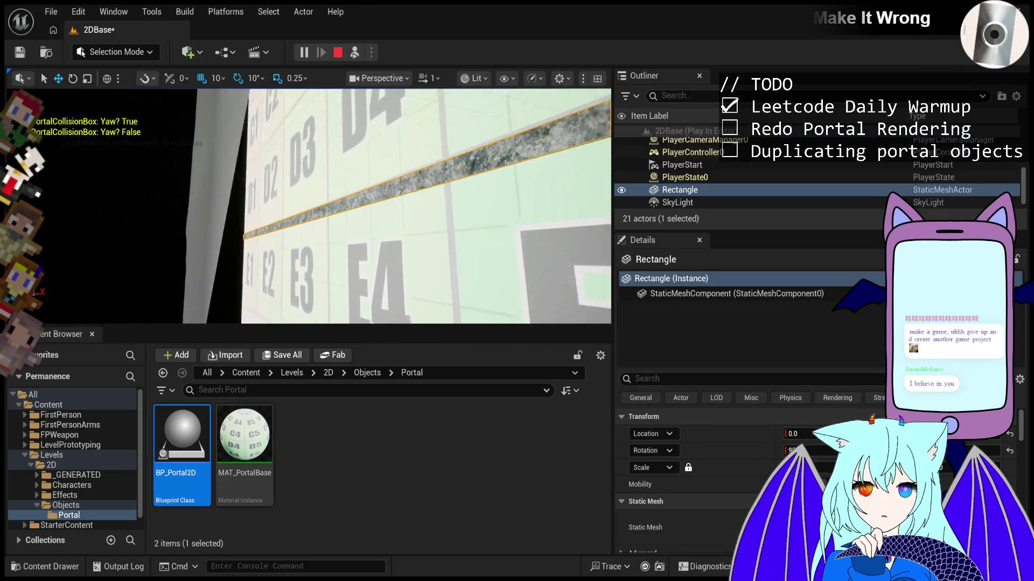
{"action": "key", "text": "shift+F1"}
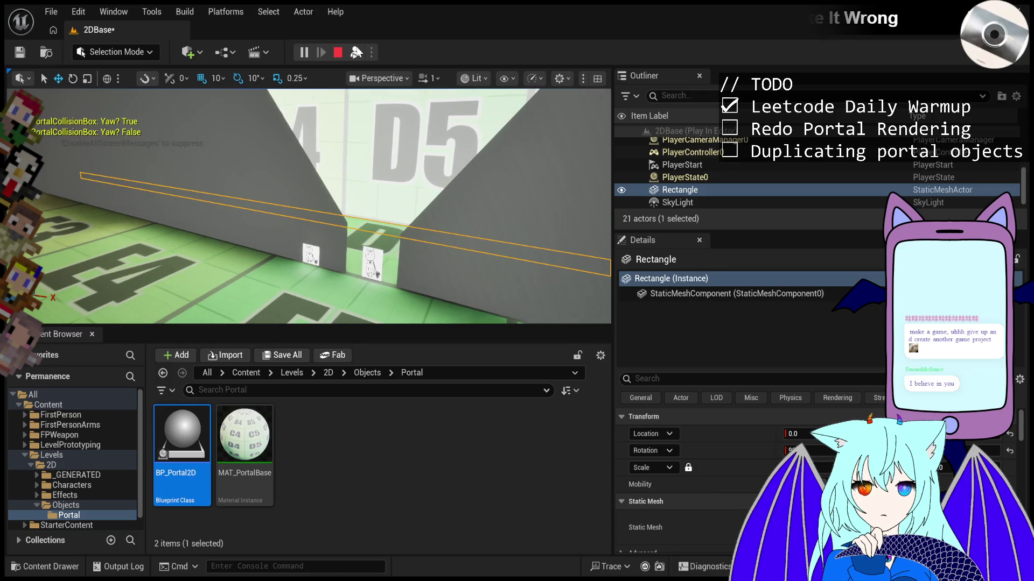
{"action": "left_click", "coordinate": [358, 52]}
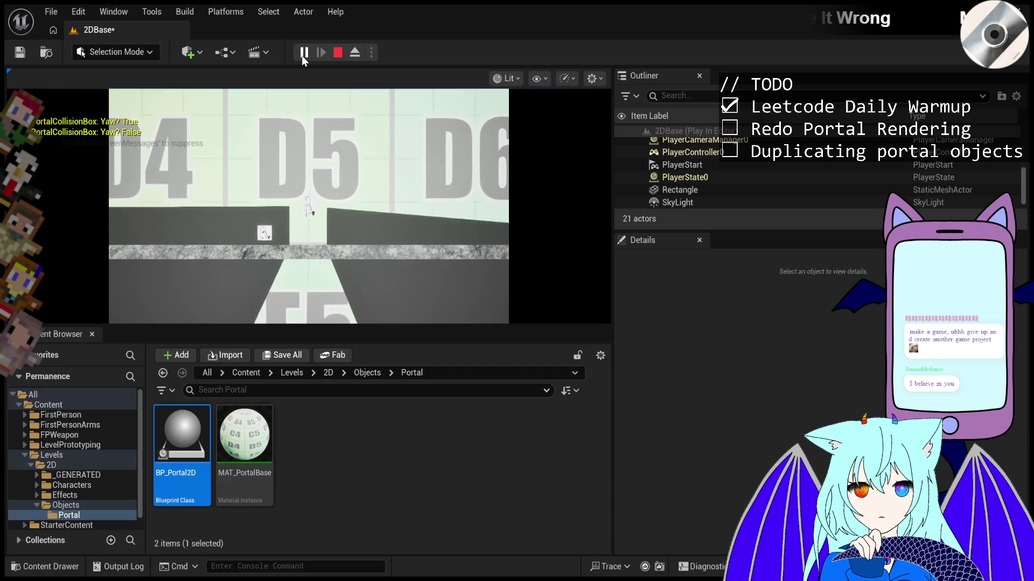
- Pause and resume the game, stop the play session, and orbit to view the portals sideways
{"action": "left_click", "coordinate": [305, 52]}
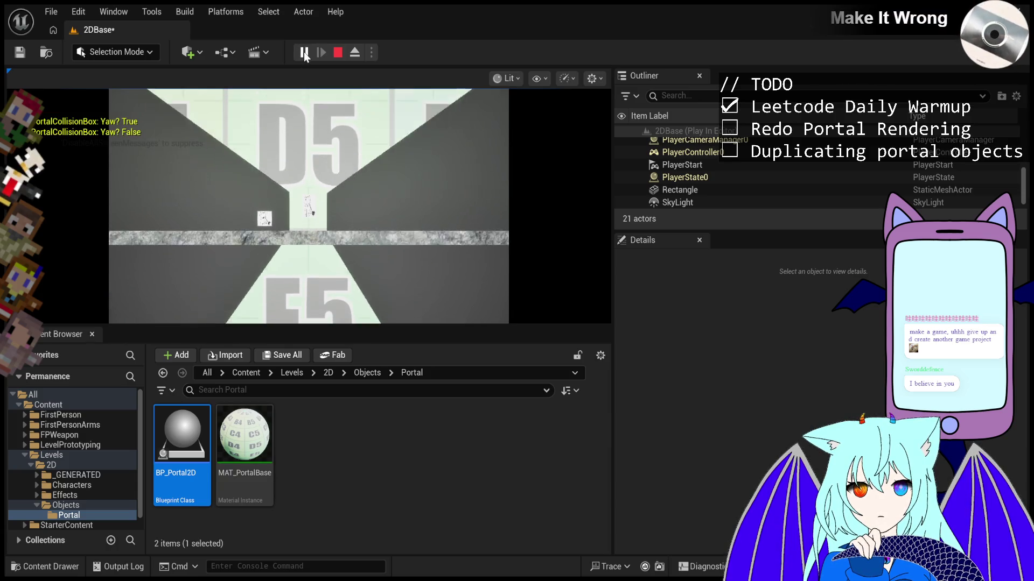
{"action": "left_click", "coordinate": [303, 52]}
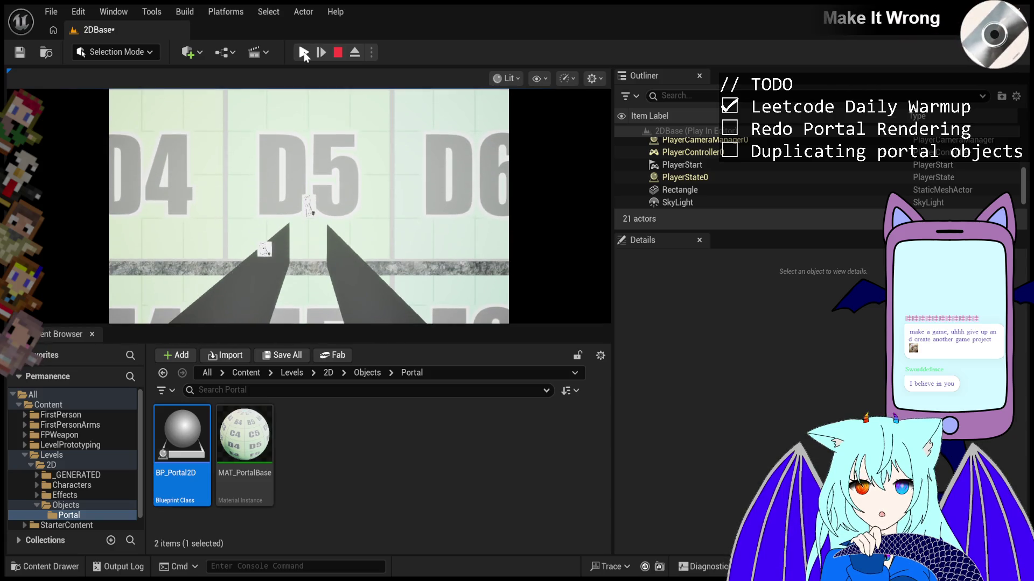
{"action": "left_click", "coordinate": [303, 52]}
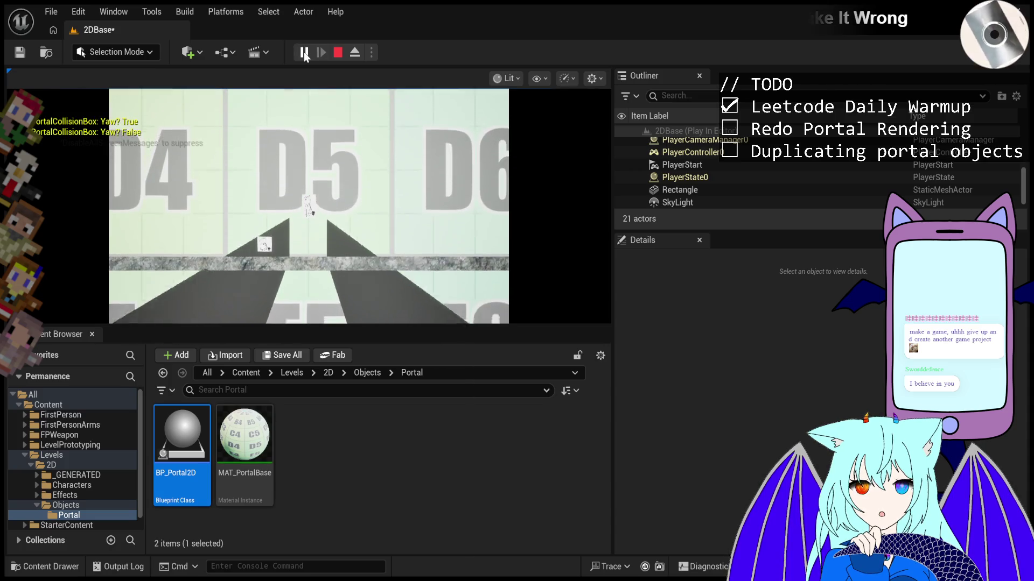
{"action": "key", "text": "Escape"}
{"action": "mouse_move", "coordinate": [323, 117]}
{"action": "left_mouse_down"}
{"action": "mouse_move", "coordinate": [417, 111]}
{"action": "mouse_move", "coordinate": [377, 108]}
{"action": "mouse_move", "coordinate": [343, 62]}
{"action": "left_mouse_up"}
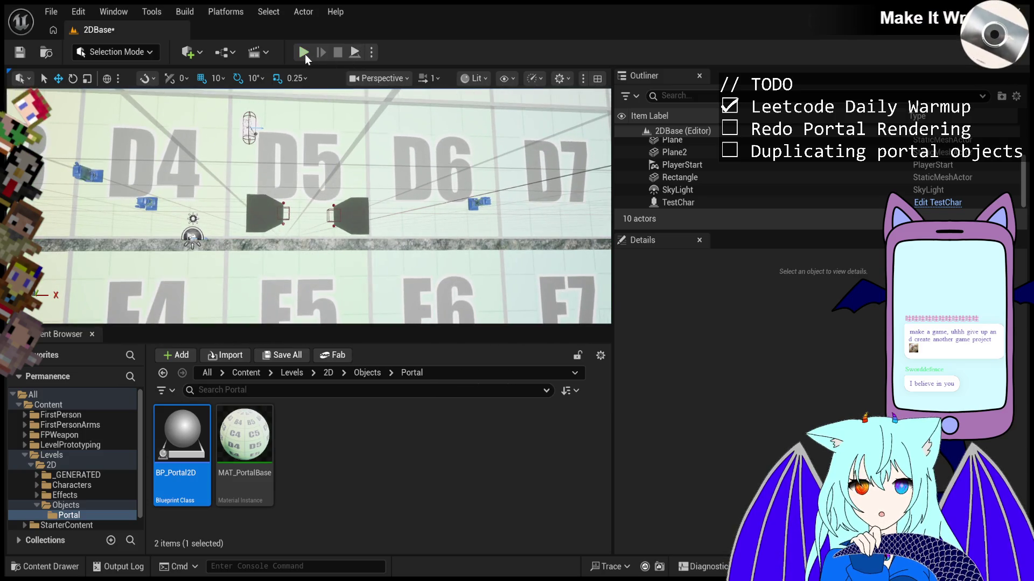
{"action": "left_click", "coordinate": [305, 54]}
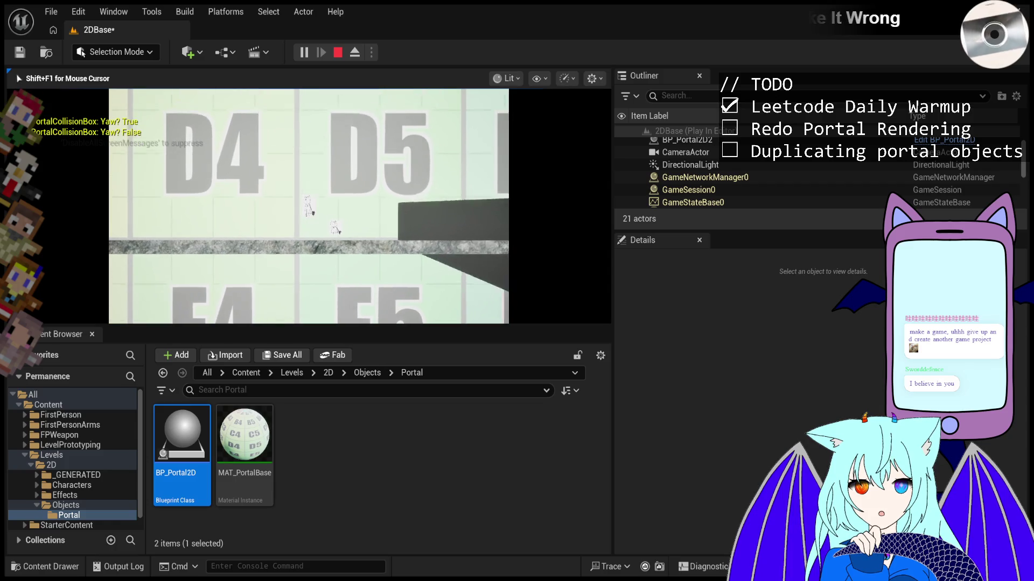
{"action": "key", "text": "d"}
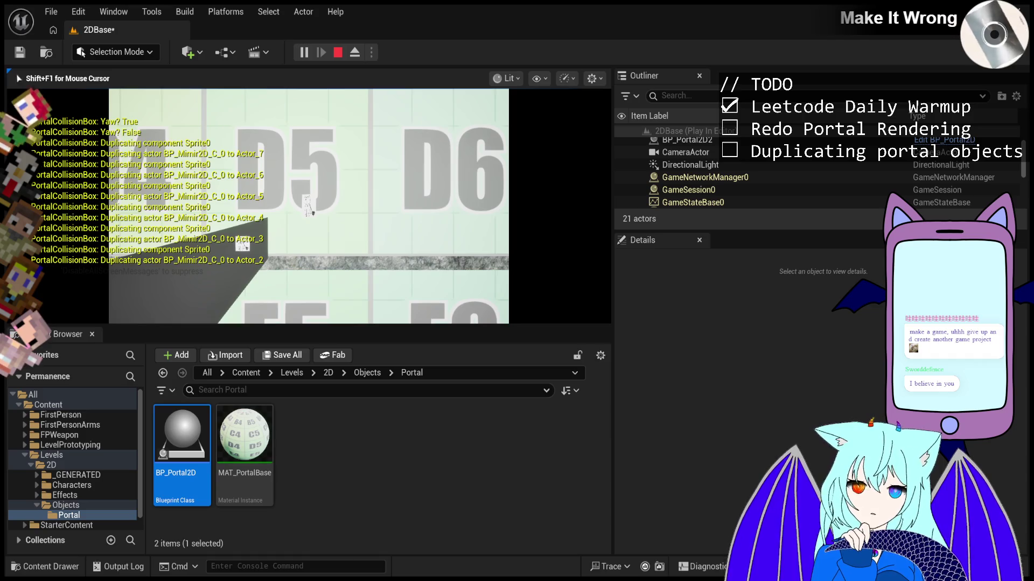
{"action": "key", "text": "Escape"}
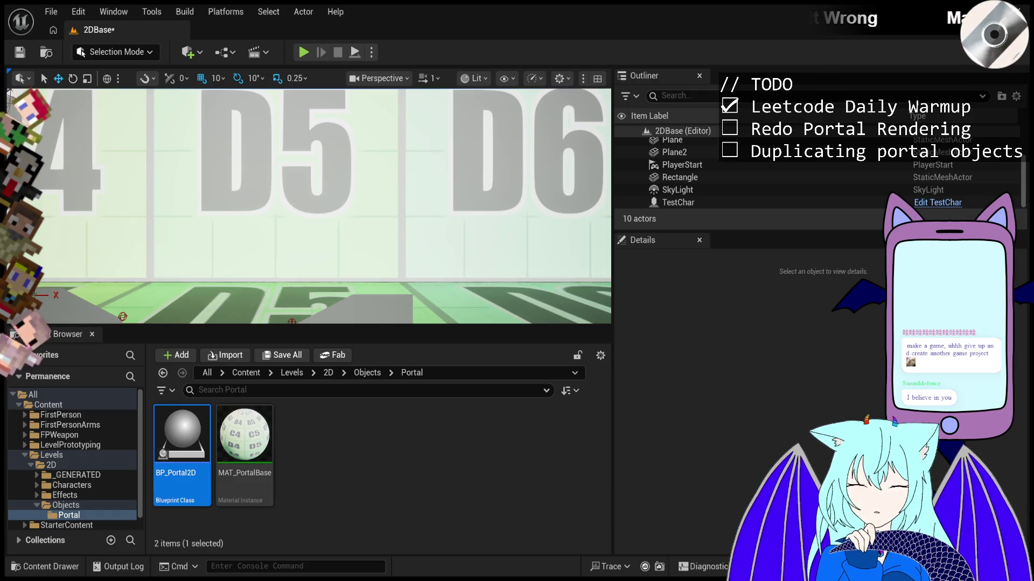
{"action": "scroll", "coordinate": [410, 205], "scroll_direction": "down", "scroll_amount": 5}
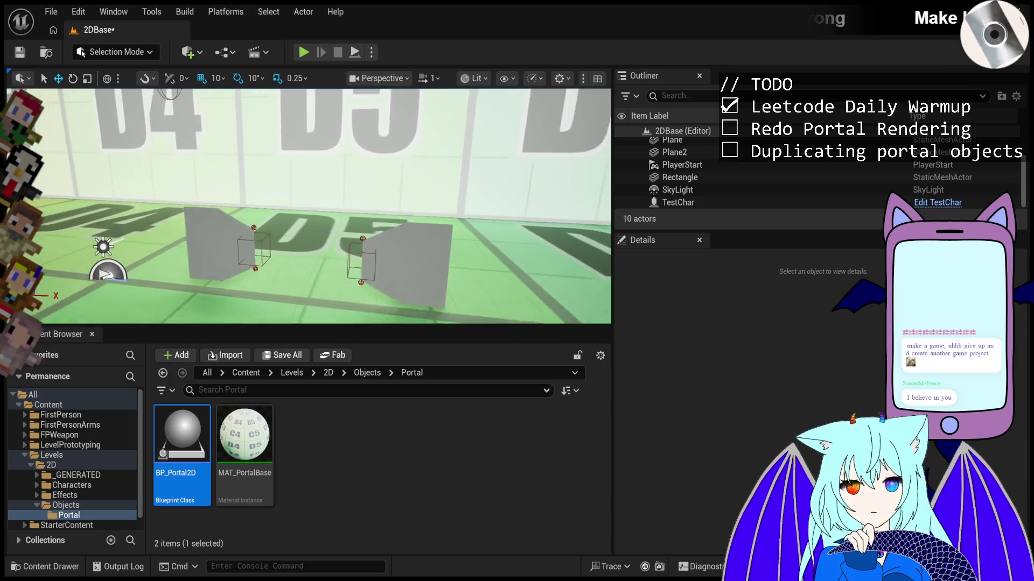
{"action": "mouse_move", "coordinate": [312, 205]}
{"action": "left_mouse_down"}
{"action": "mouse_move", "coordinate": [312, 243]}
{"action": "mouse_move", "coordinate": [312, 205]}
{"action": "mouse_move", "coordinate": [312, 242]}
{"action": "mouse_move", "coordinate": [339, 199]}
{"action": "mouse_move", "coordinate": [339, 178]}
{"action": "mouse_move", "coordinate": [339, 202]}
{"action": "mouse_move", "coordinate": [335, 158]}
{"action": "left_mouse_up"}
{"action": "left_click", "coordinate": [339, 192]}
{"action": "key", "text": "alt+p"}
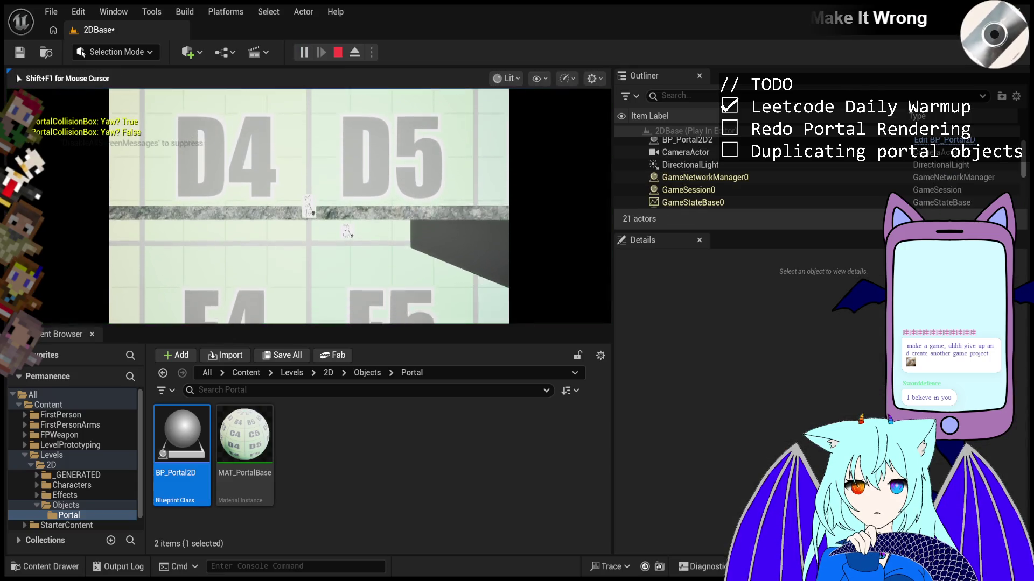
{"action": "key", "text": "Escape"}
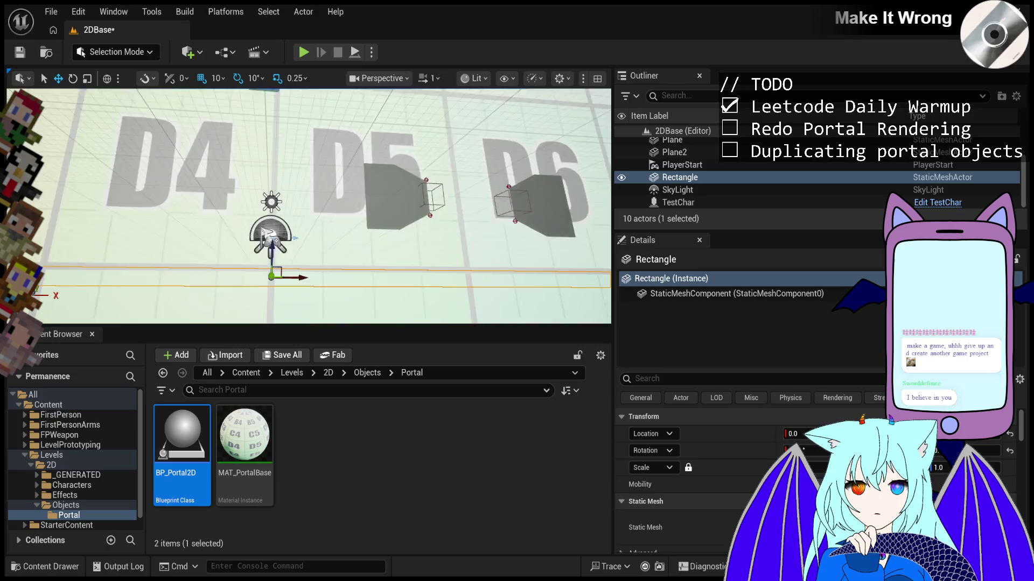
{"action": "left_click", "coordinate": [305, 52]}
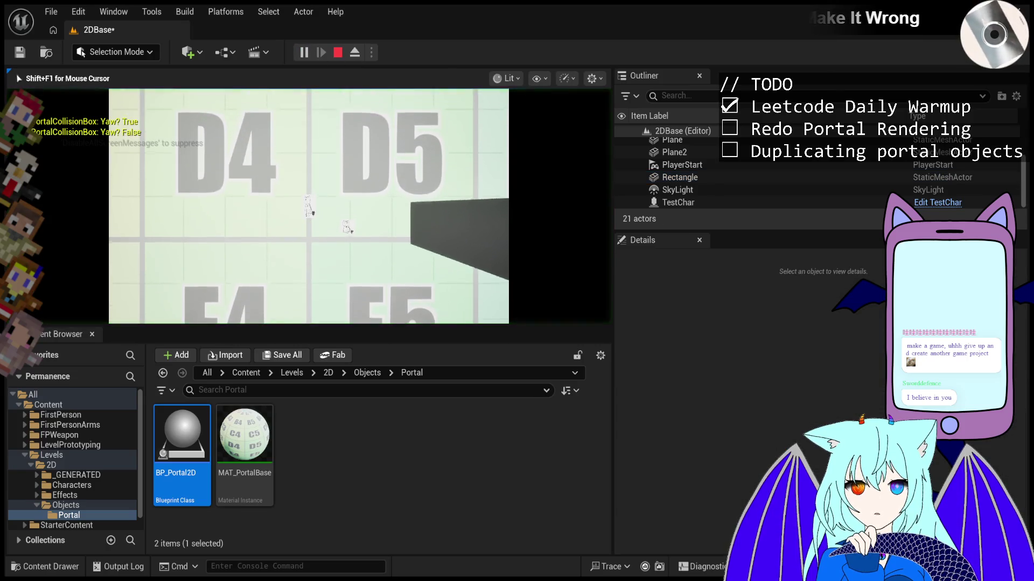
{"action": "key", "text": "d"}
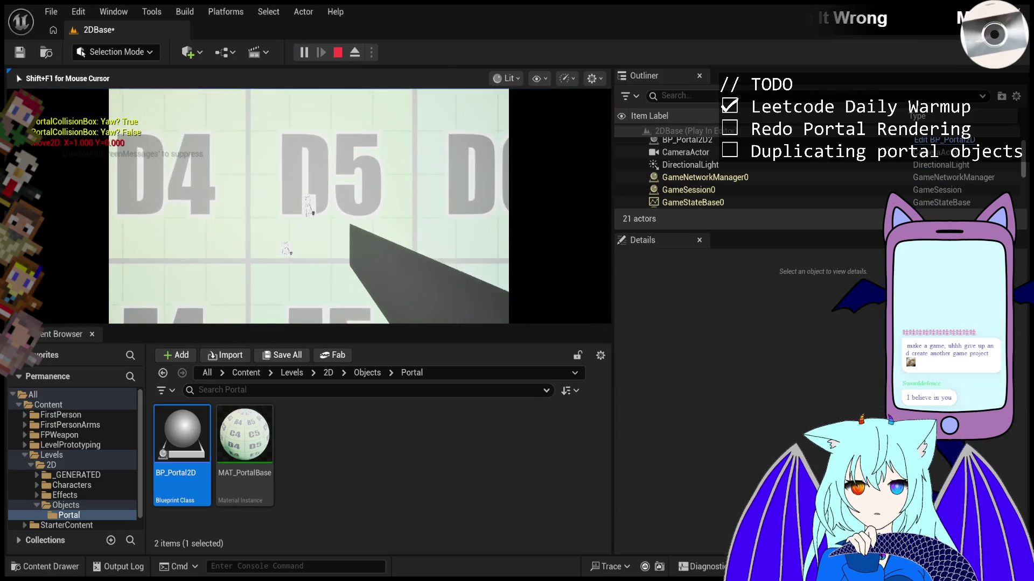
{"action": "key", "text": "a"}
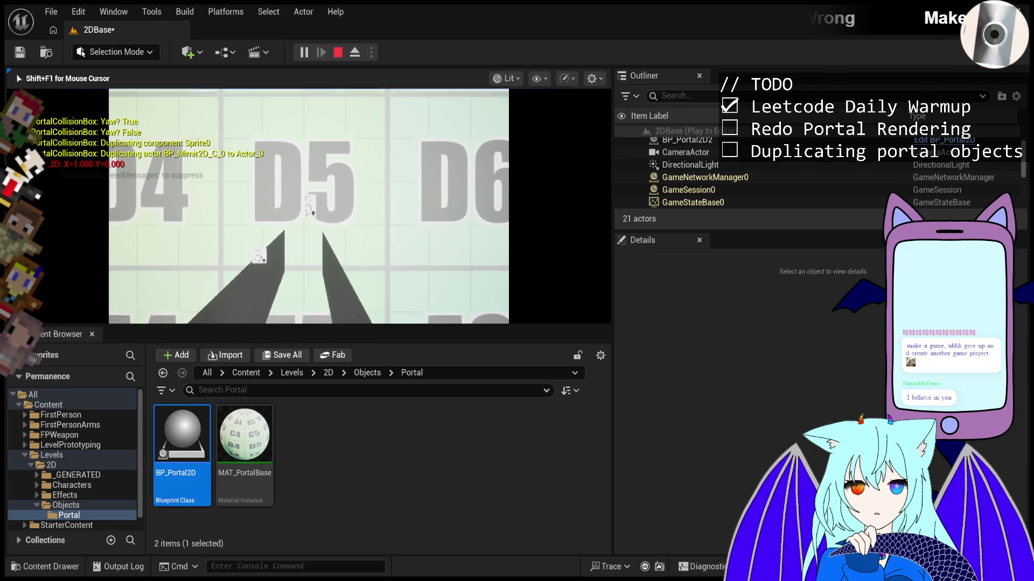
{"action": "key", "text": "d"}
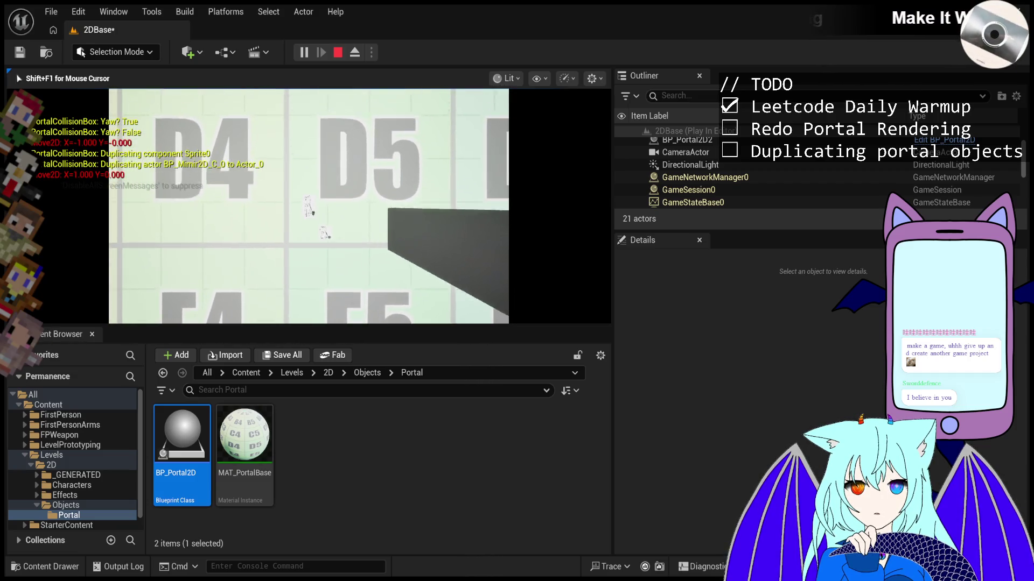
{"action": "key", "text": "d"}
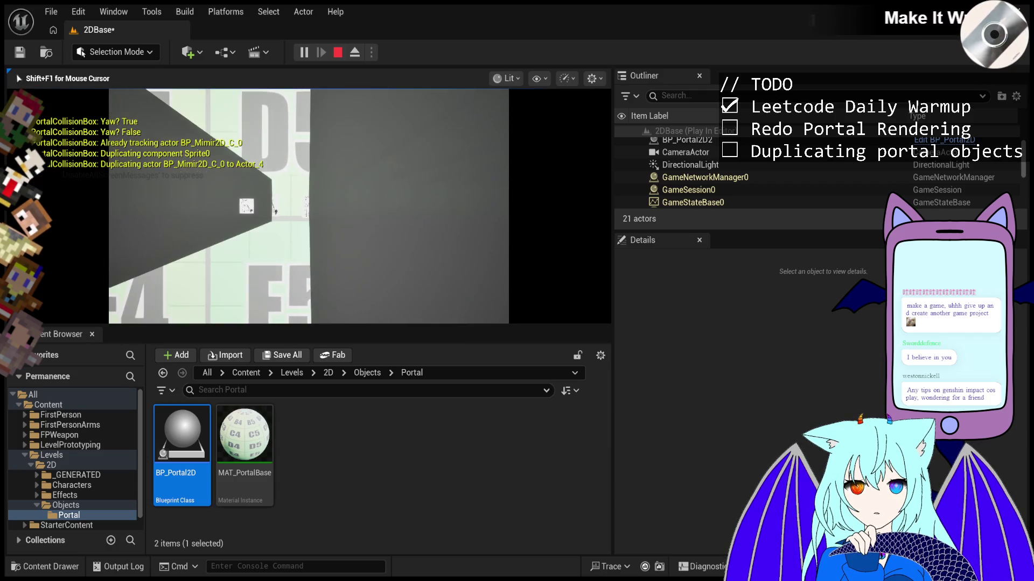
{"action": "key", "text": "F8"}
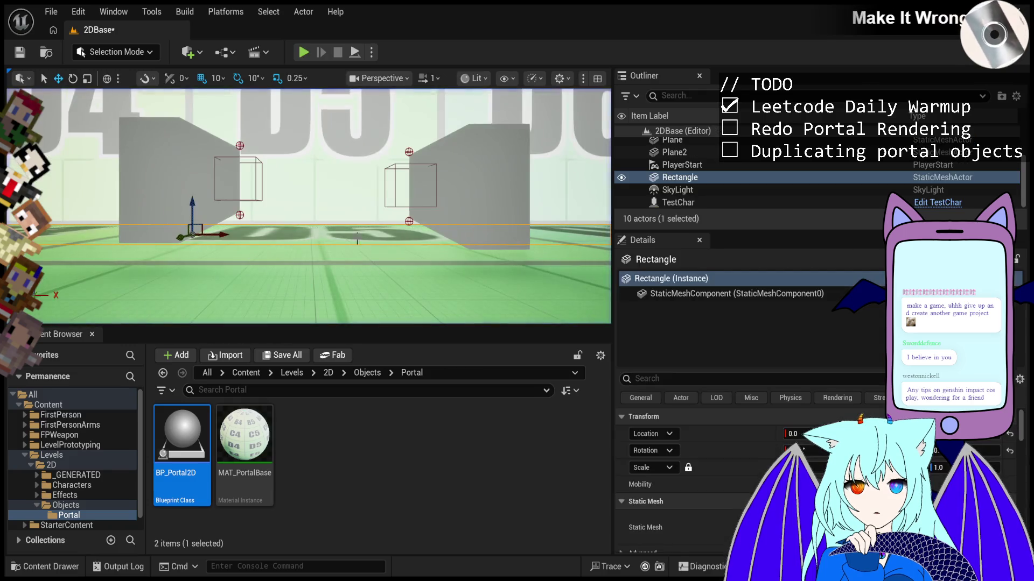
{"action": "key", "text": "F8"}
{"action": "key", "text": "Escape"}
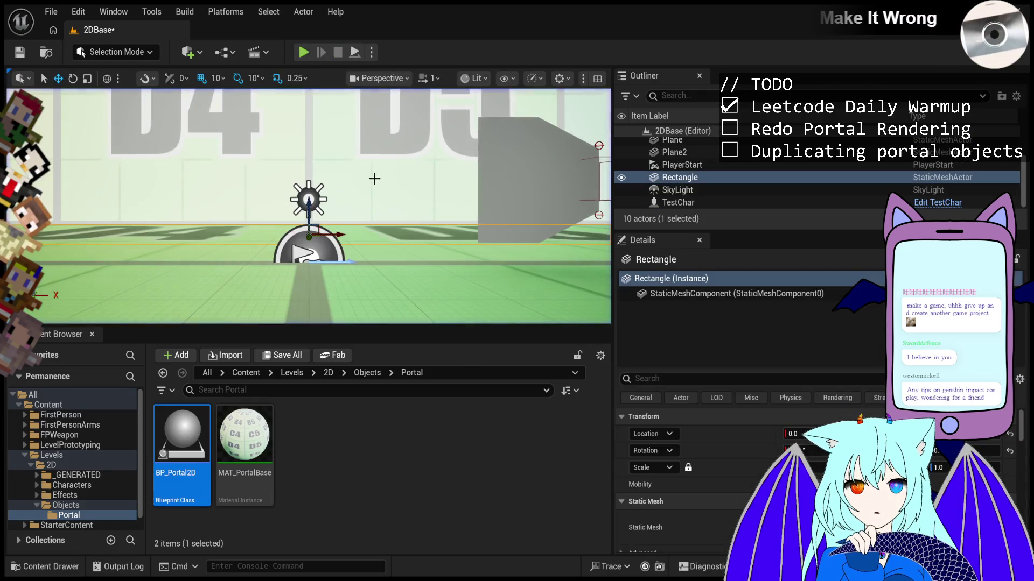
{"action": "left_click", "coordinate": [378, 189]}
{"action": "mouse_move", "coordinate": [415, 234]}
{"action": "left_mouse_down"}
{"action": "mouse_move", "coordinate": [414, 177]}
{"action": "mouse_move", "coordinate": [308, 67]}
{"action": "left_mouse_up"}
{"action": "left_click", "coordinate": [302, 53]}
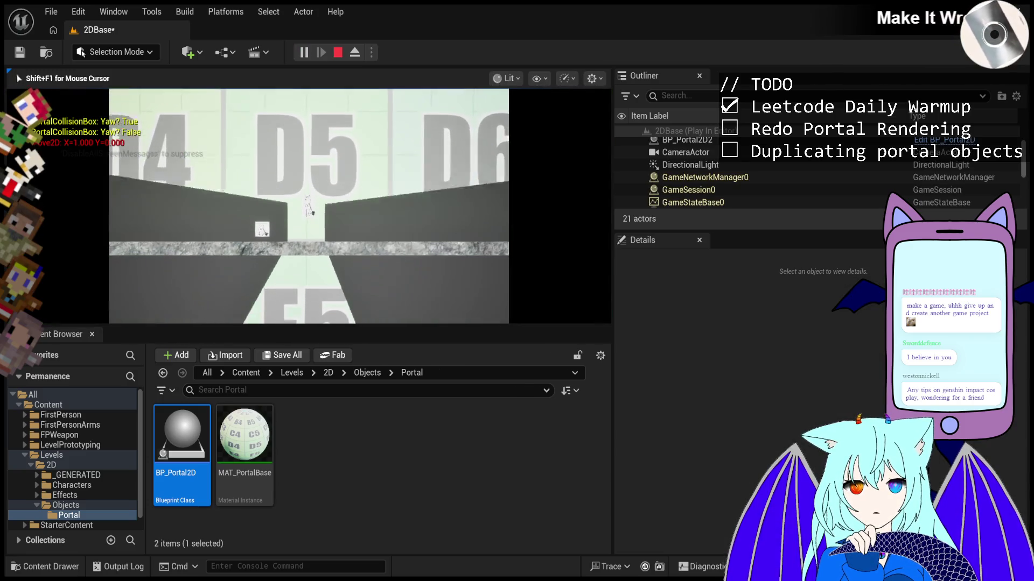
{"action": "key", "text": "Escape"}
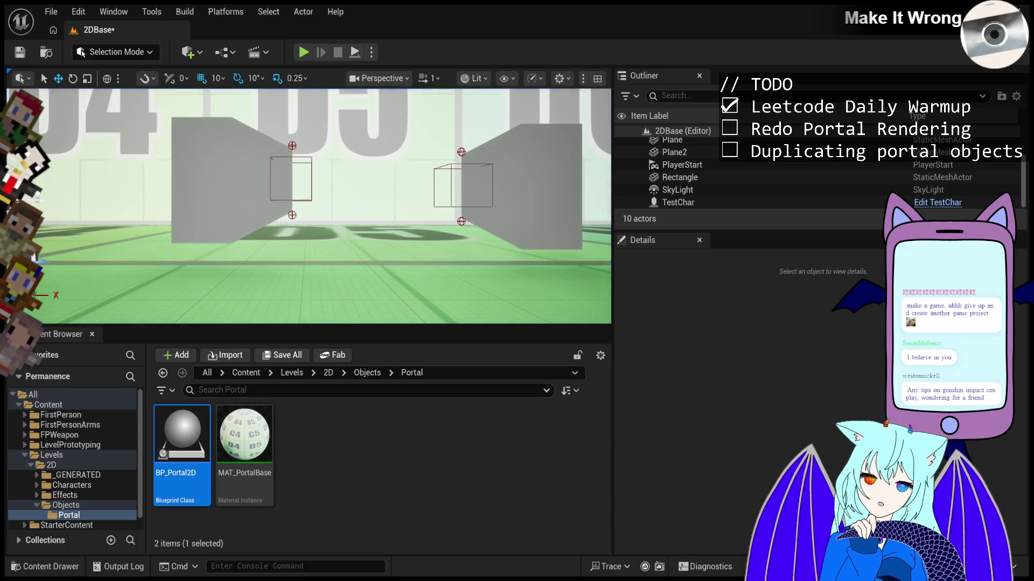
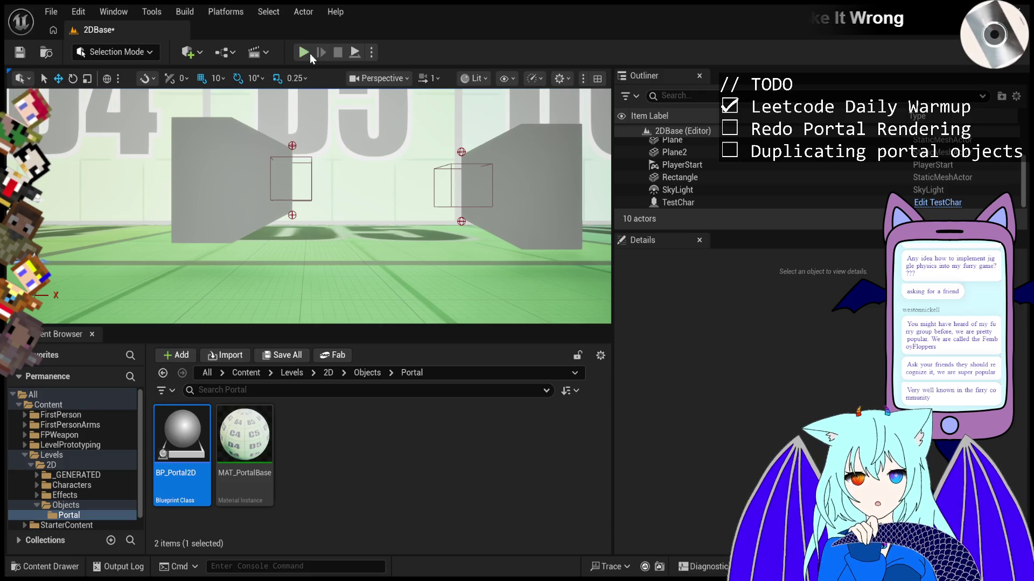
- Select the left portal BP_Portal2D, focus the Details search box, and start Play In Editor
{"action": "left_click", "coordinate": [230, 162]}
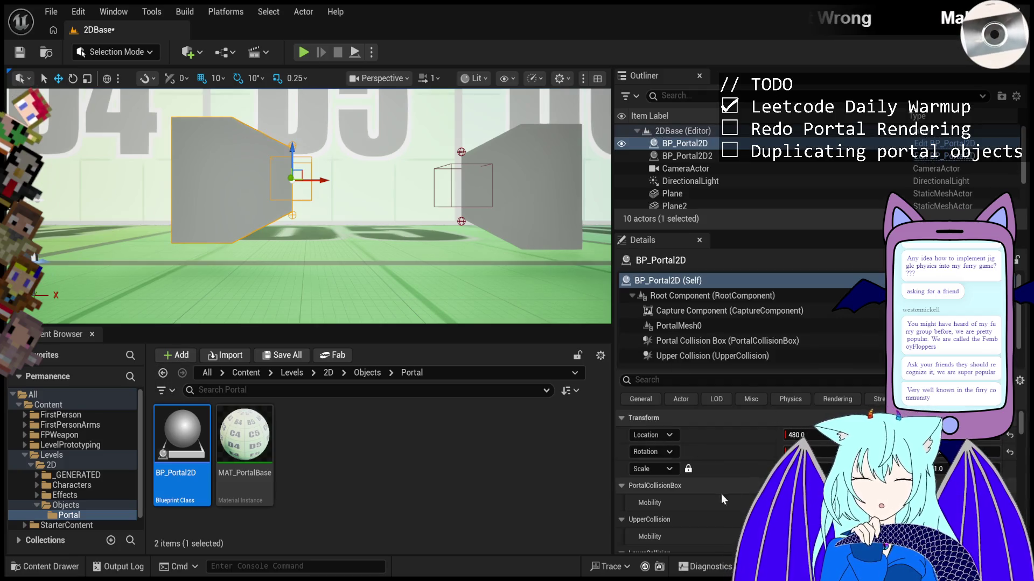
{"action": "left_click", "coordinate": [707, 380]}
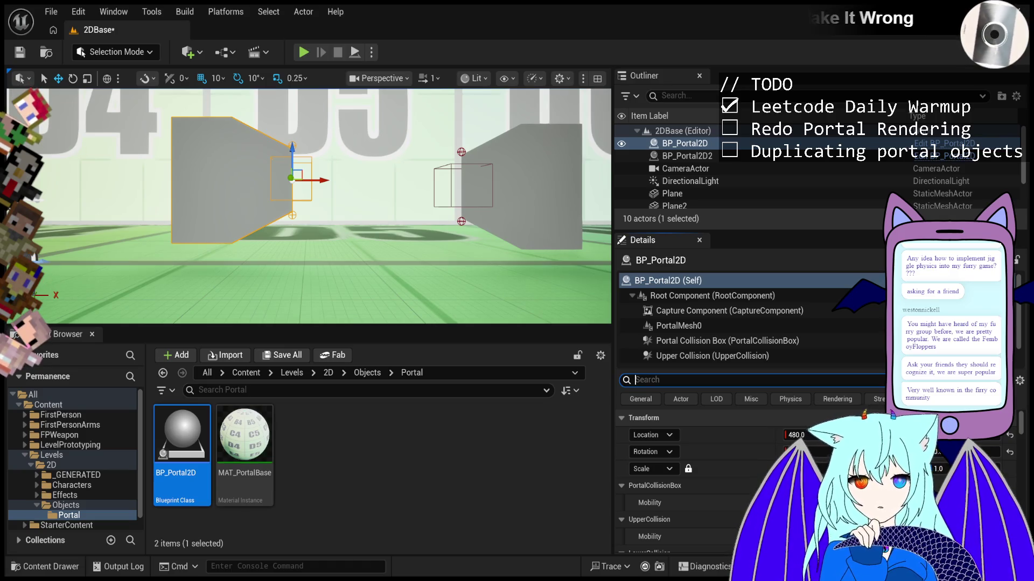
{"action": "left_click", "coordinate": [646, 379]}
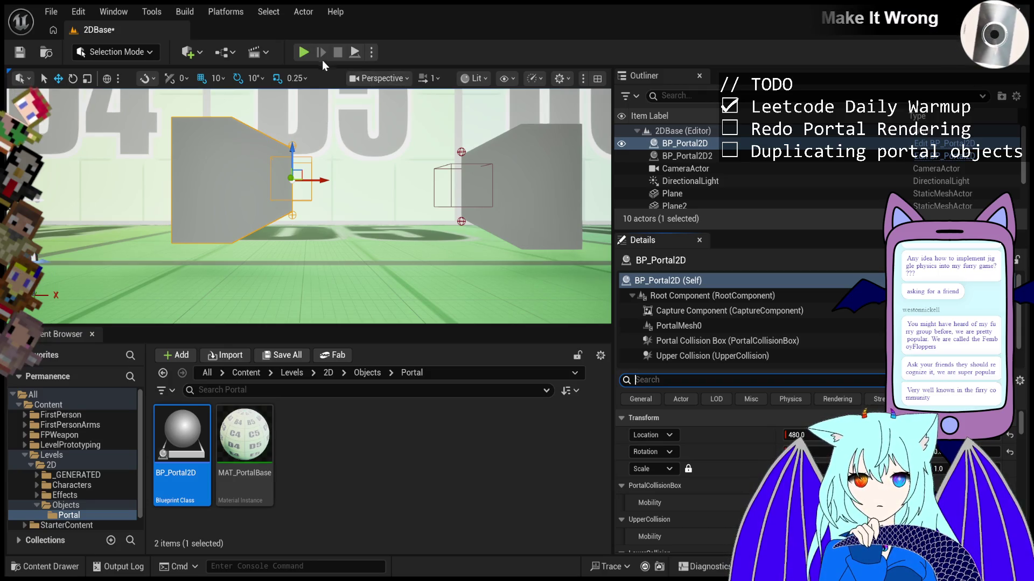
{"action": "key", "text": "alt+p"}
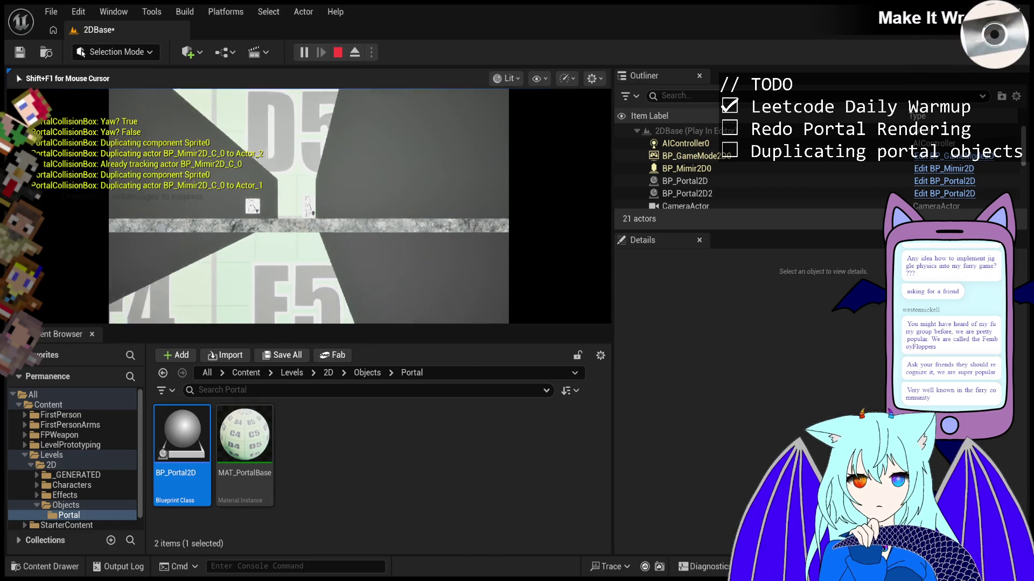
{"action": "key", "text": "Escape"}
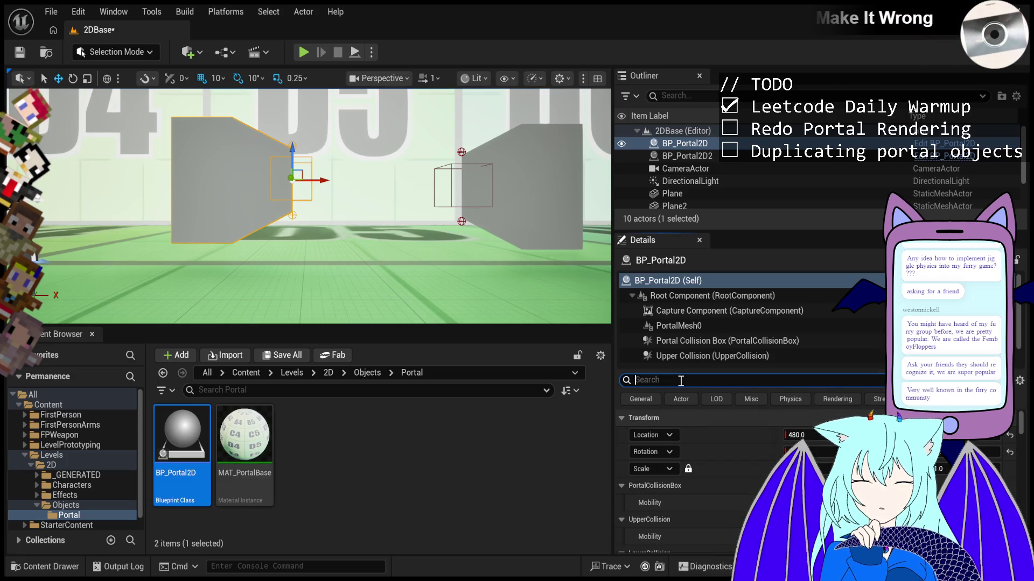
{"action": "left_click", "coordinate": [674, 325]}
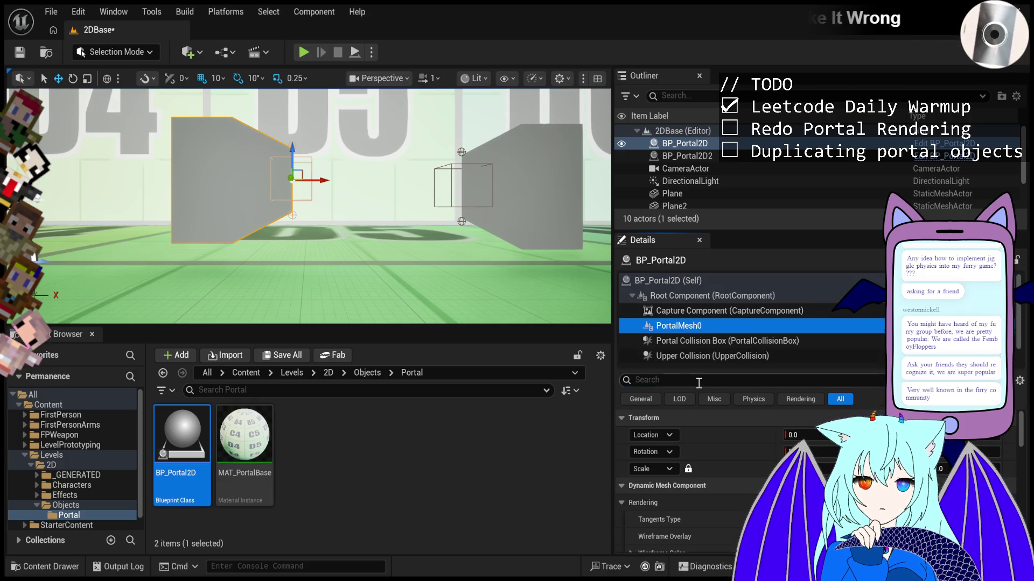
{"action": "type", "text": "re"}
- Replace the Details filter with 'depth' to list PortalMesh0's depth rendering properties
{"action": "key", "text": "BackSpace"}
{"action": "key", "text": "BackSpace"}
{"action": "type", "text": "d"}
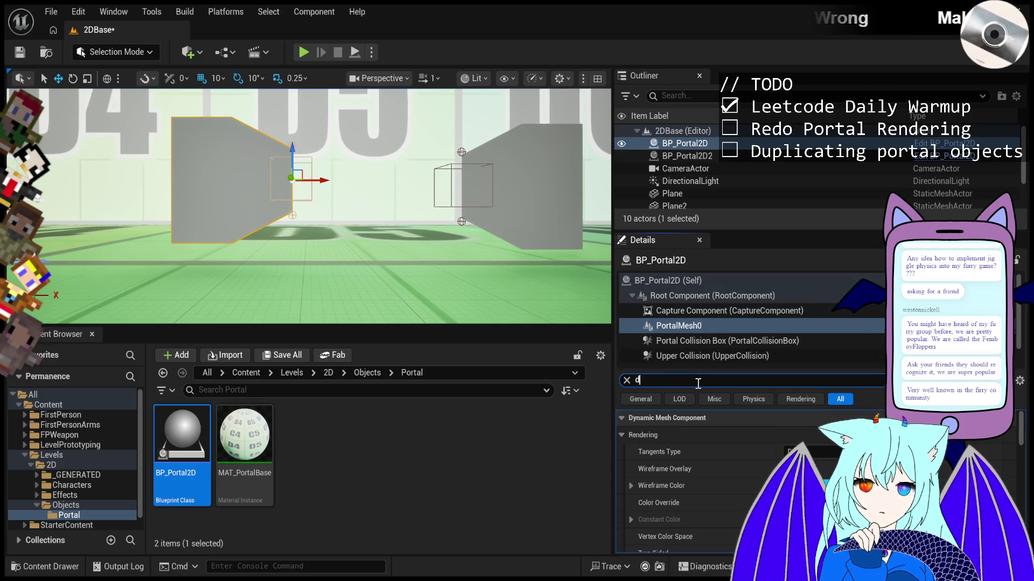
{"action": "type", "text": "epth"}
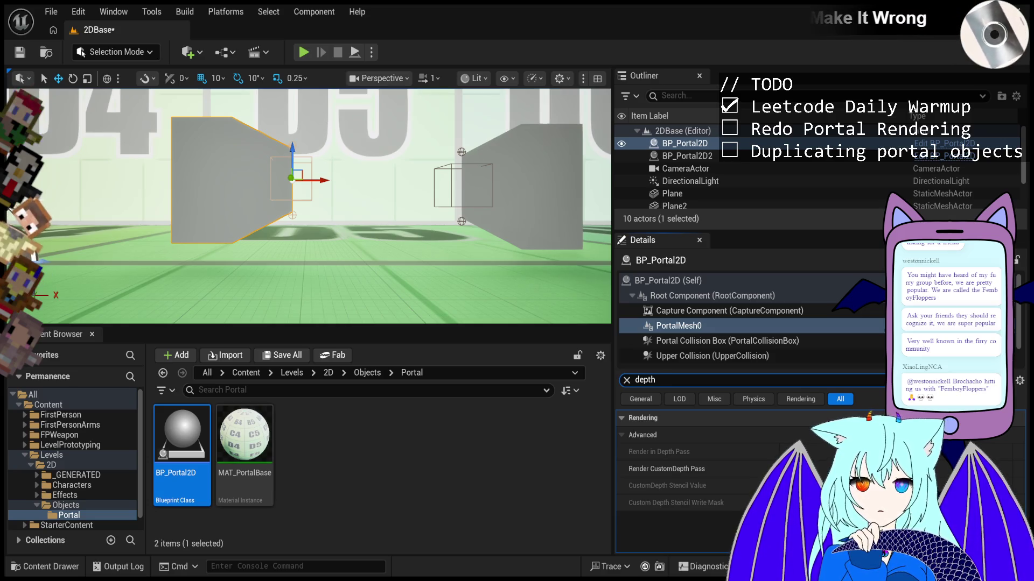
- Launch Play In Editor with Alt+P to test the 2DBase portal level
{"action": "key", "text": "alt+p"}
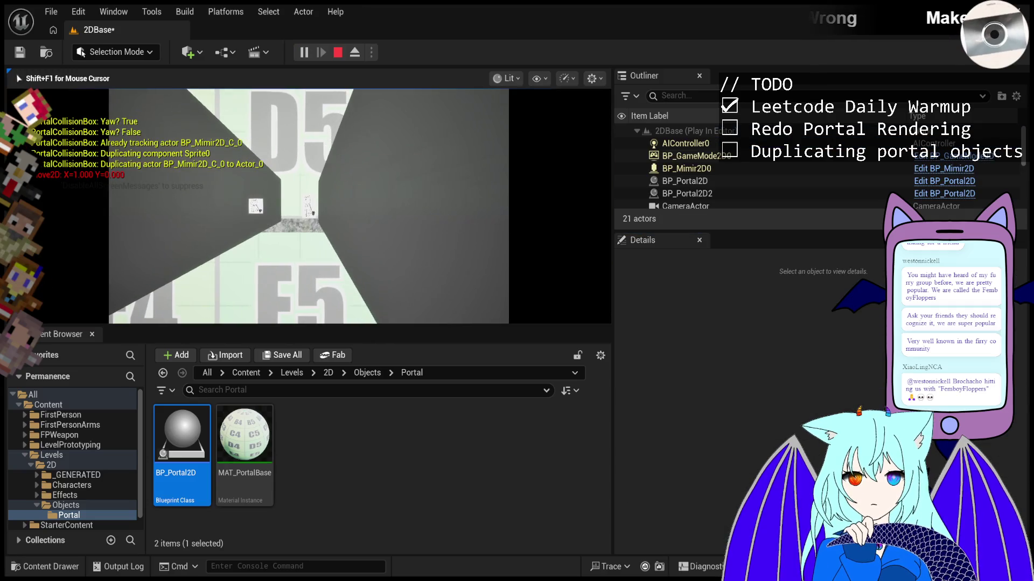
- Eject from the player, select BP_Portal2D2, and inspect PortalMesh0's depth rendering properties
{"action": "key", "text": "F8"}
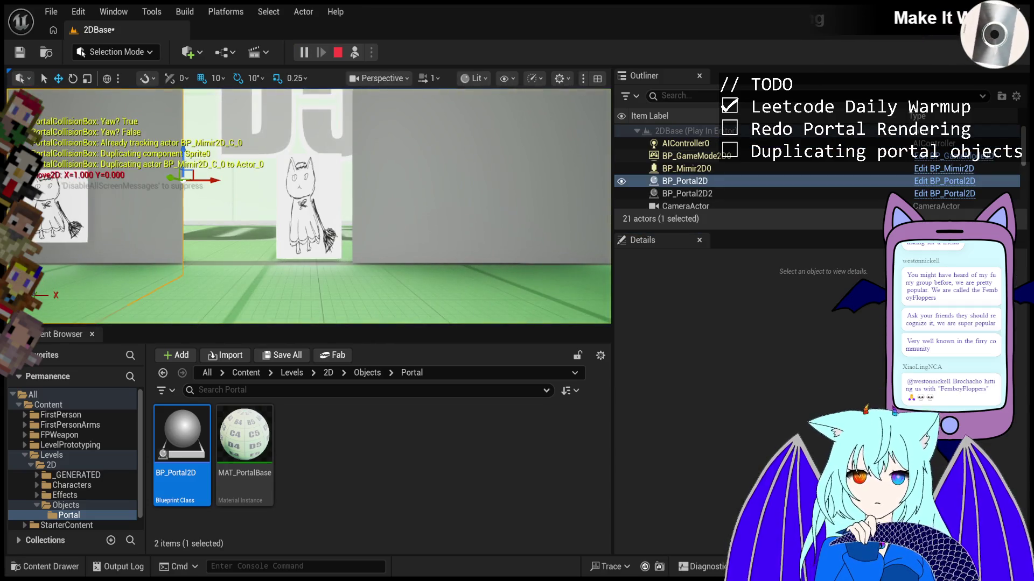
{"action": "left_click", "coordinate": [691, 193]}
{"action": "key", "text": "w"}
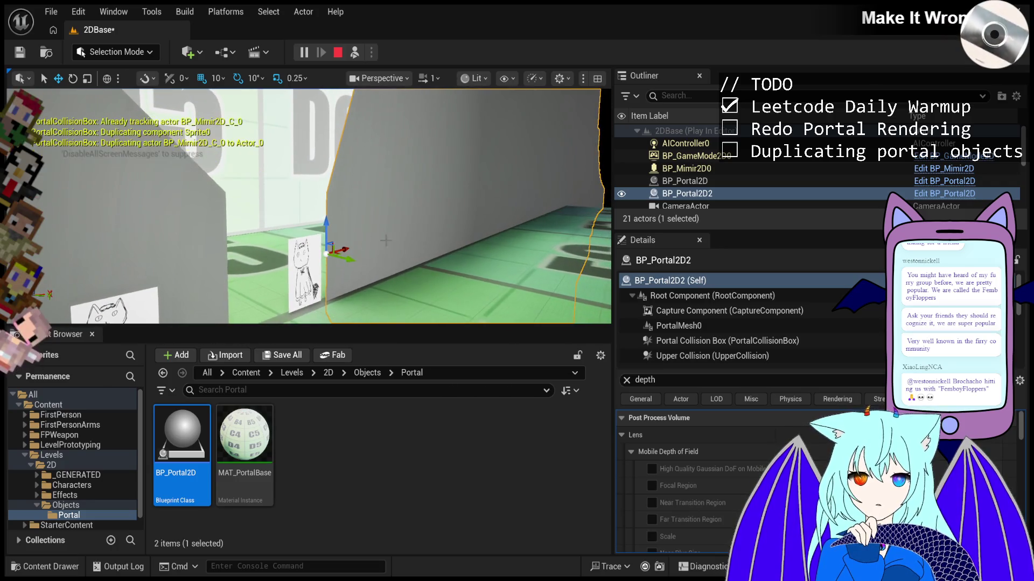
{"action": "key", "text": "s"}
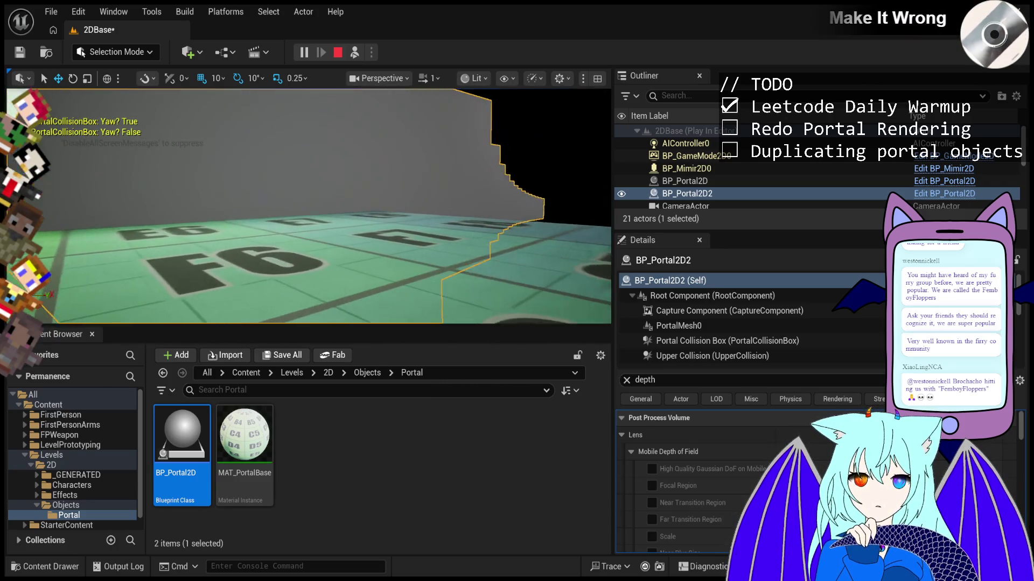
{"action": "left_click", "coordinate": [732, 322]}
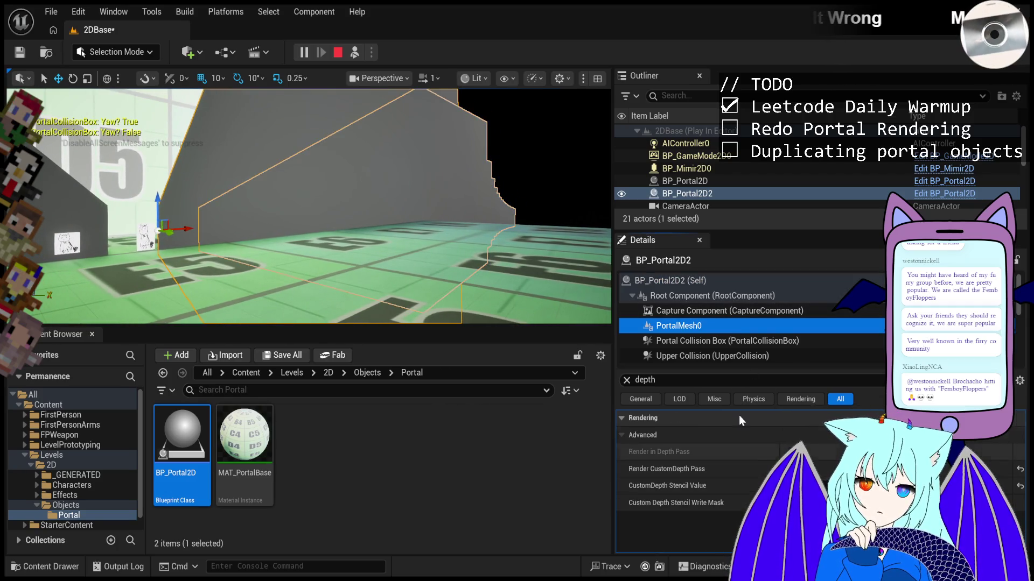
{"action": "left_click", "coordinate": [719, 298]}
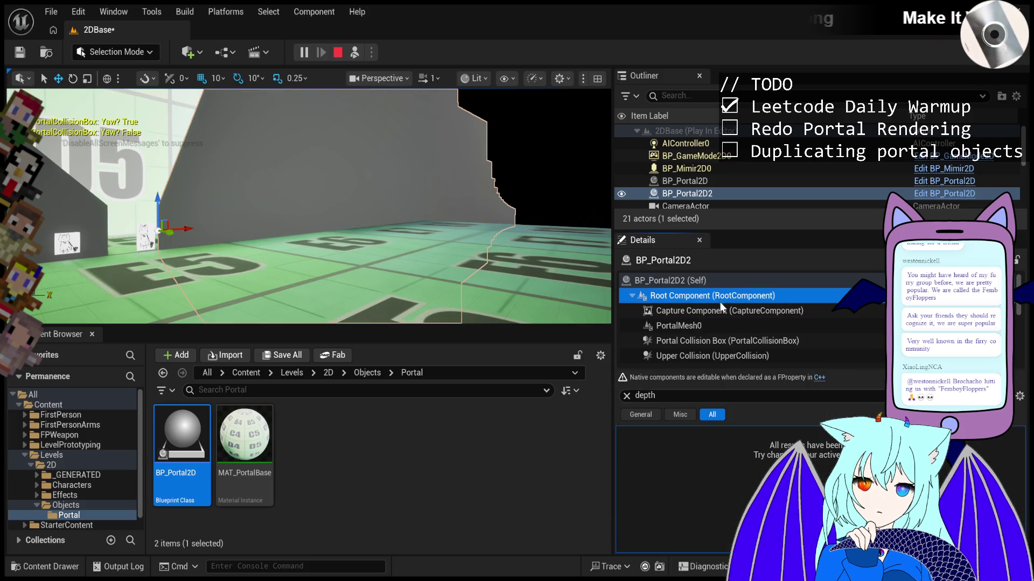
{"action": "left_click", "coordinate": [741, 325]}
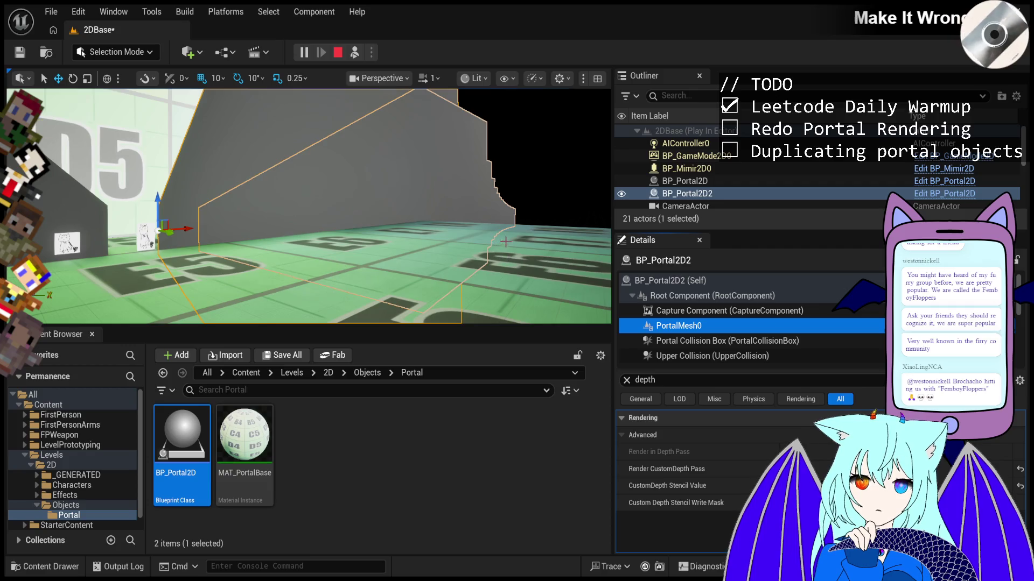
{"action": "scroll", "coordinate": [703, 285], "scroll_direction": "down", "scroll_amount": 3}
- Inspect PortalMesh1–3, compare BP_Portal2D and BP_Portal2D2, then stop the play test
{"action": "left_click", "coordinate": [697, 305]}
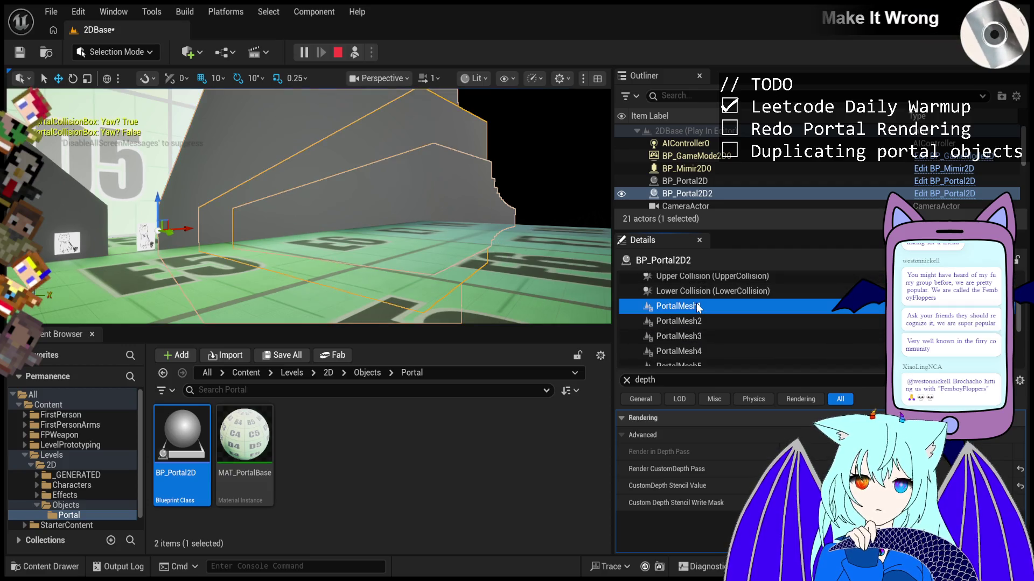
{"action": "left_click", "coordinate": [767, 324]}
{"action": "left_click", "coordinate": [754, 338]}
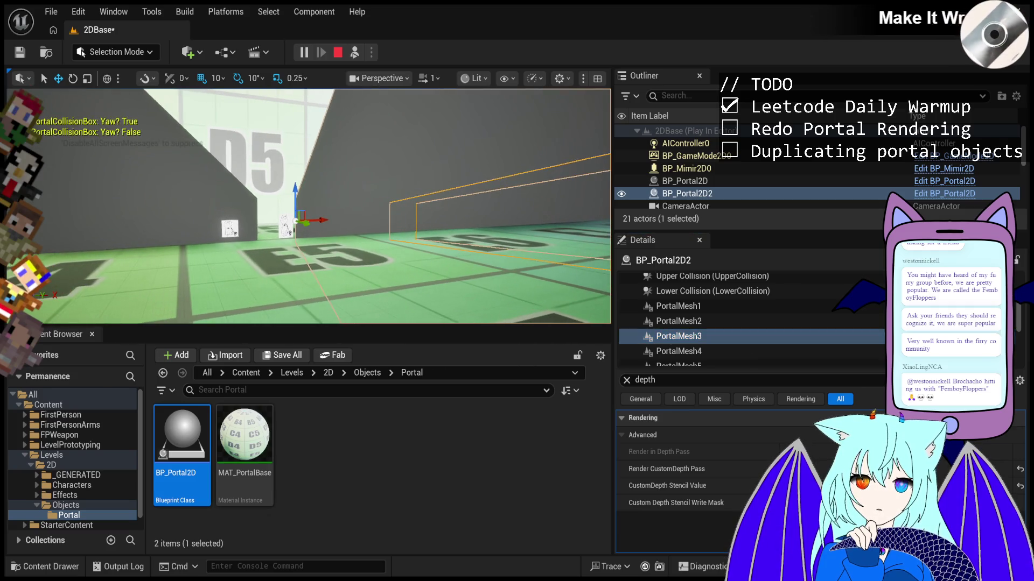
{"action": "left_click", "coordinate": [198, 194]}
{"action": "left_click", "coordinate": [694, 194]}
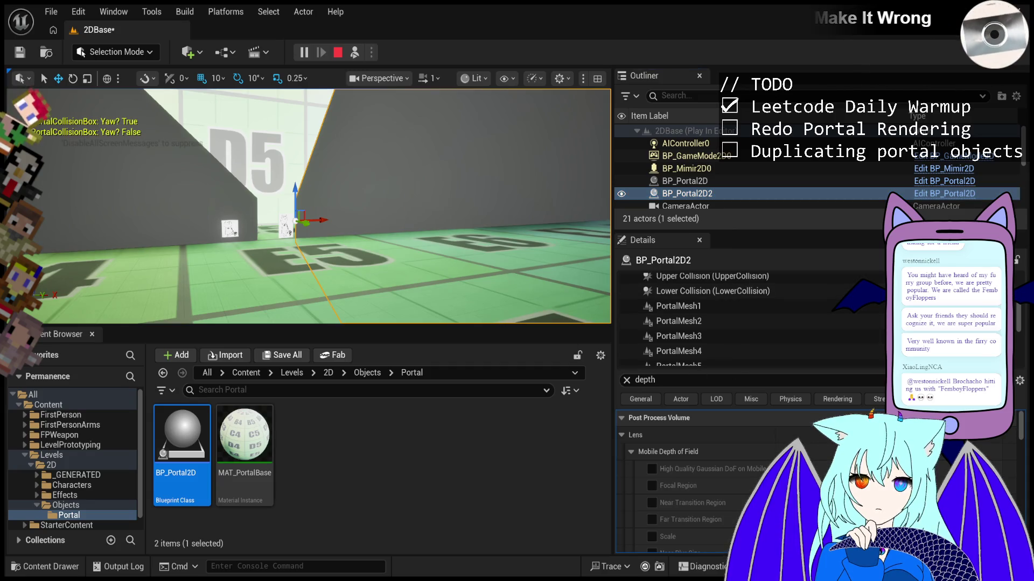
{"action": "left_click", "coordinate": [463, 202]}
{"action": "key", "text": "Escape"}
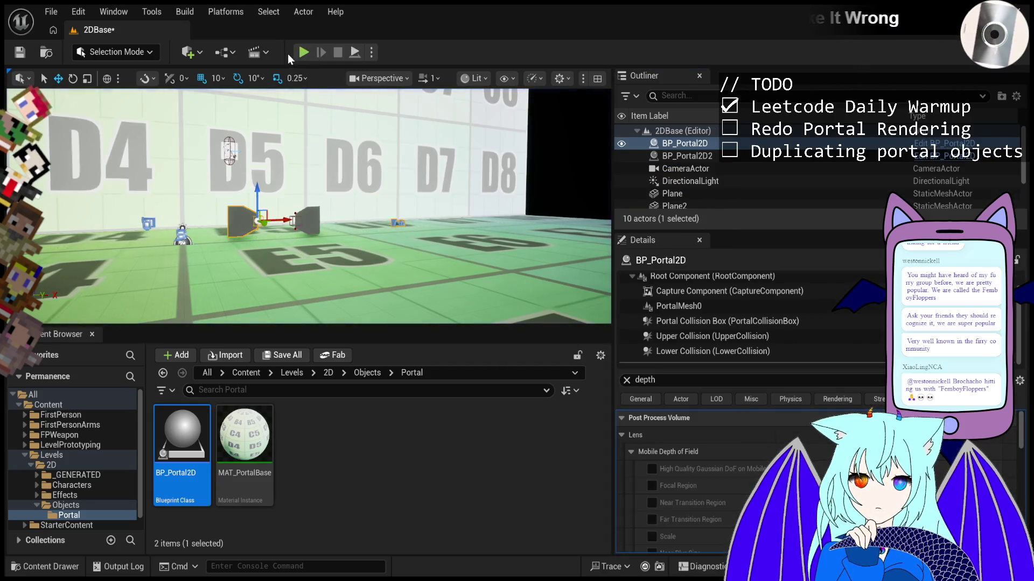
- Filter the Details by 'portalid' and set the left portal BP_Portal2D's Portal ID to 0
{"action": "scroll", "coordinate": [322, 295], "scroll_direction": "up", "scroll_amount": 5}
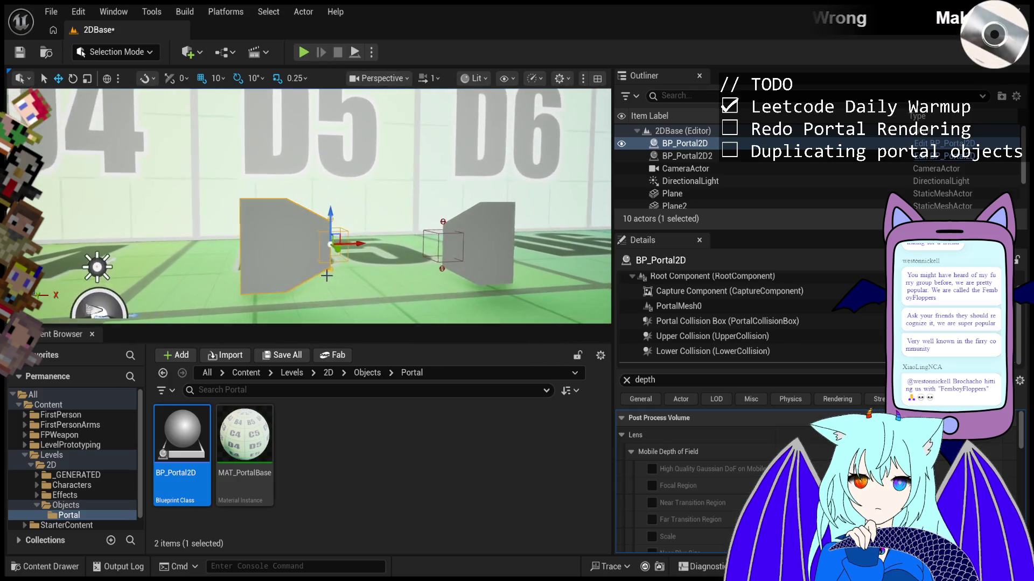
{"action": "left_click", "coordinate": [322, 295]}
{"action": "left_click", "coordinate": [781, 143]}
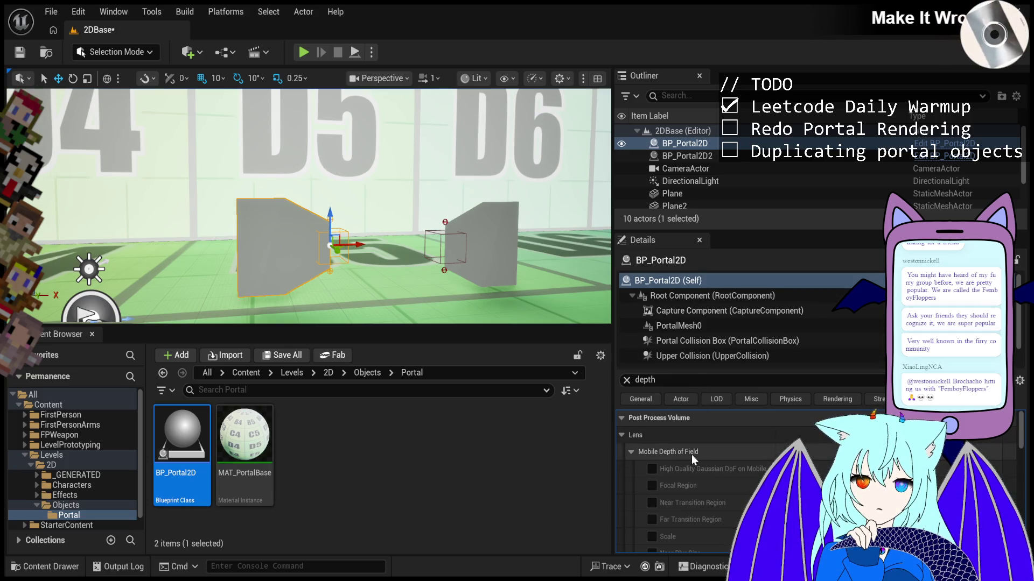
{"action": "left_click", "coordinate": [664, 382]}
{"action": "type", "text": "portalid"}
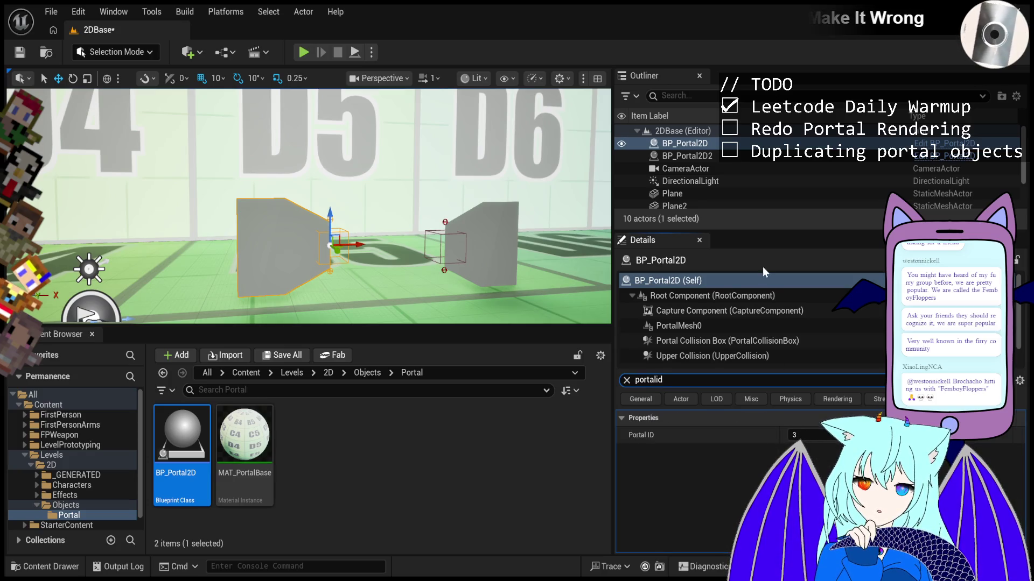
{"action": "left_click", "coordinate": [814, 437]}
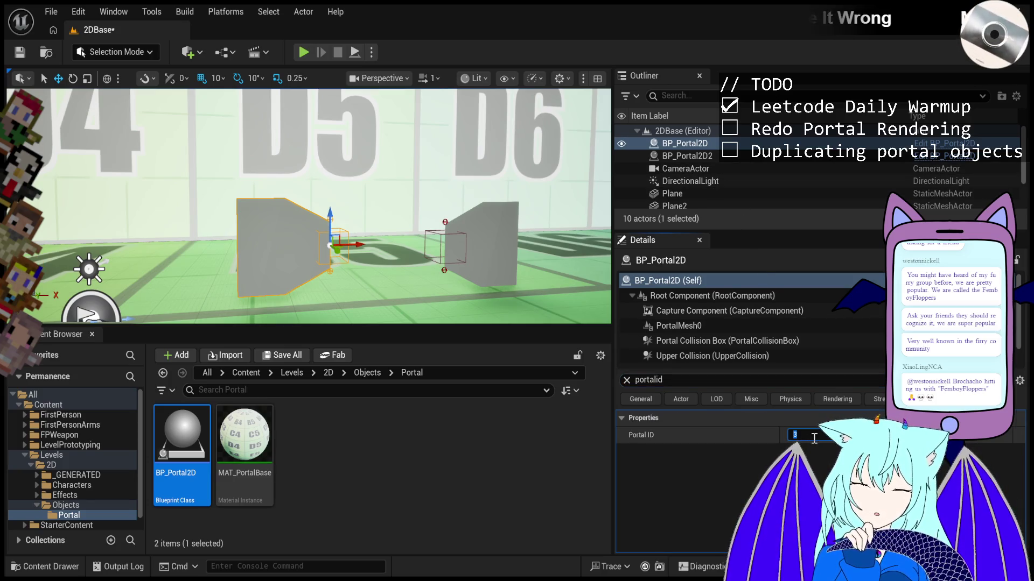
{"action": "type", "text": "0"}
{"action": "key", "text": "Return"}
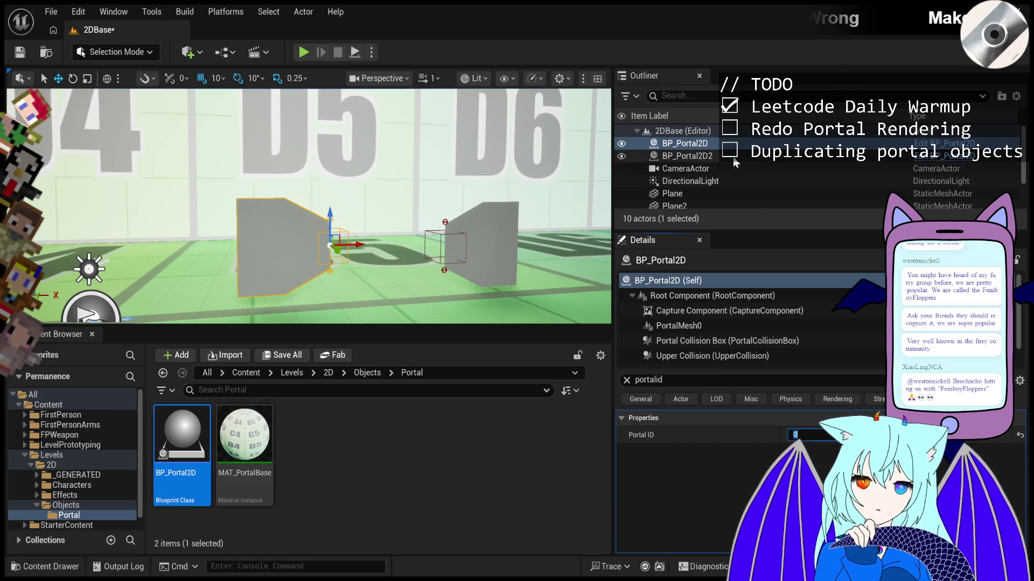
- Set BP_Portal2D2's Portal ID to 1 and start playing the level
{"action": "left_click", "coordinate": [684, 155]}
{"action": "left_click", "coordinate": [817, 437]}
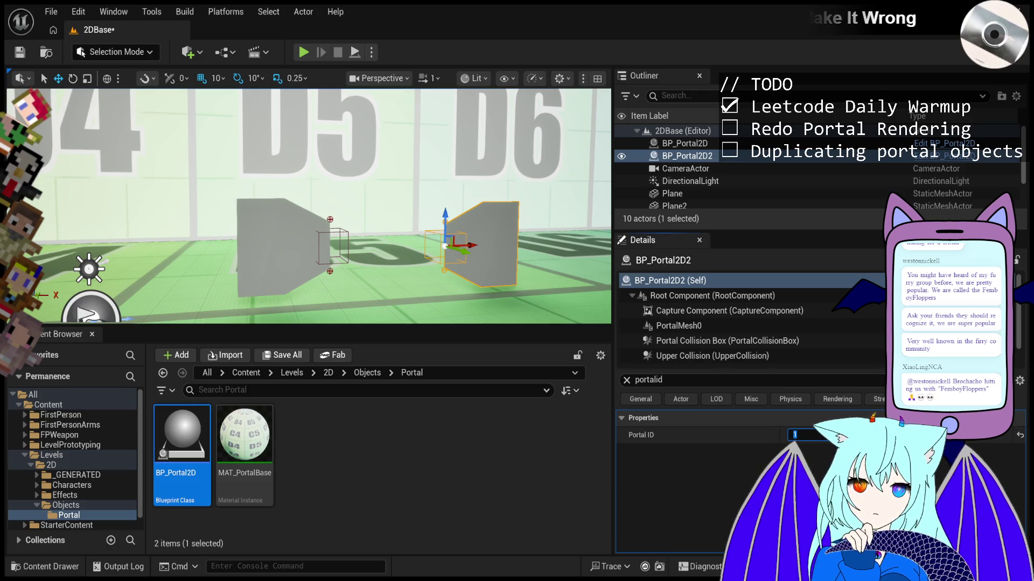
{"action": "left_click", "coordinate": [299, 54]}
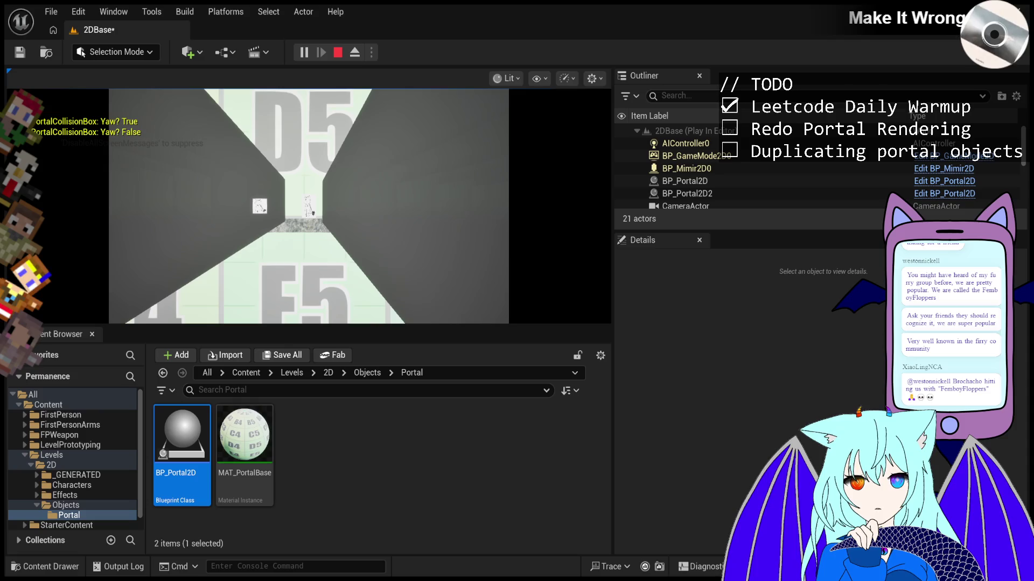
- Stop the Play In Editor session with Esc after viewing the portals
{"action": "key", "text": "Escape"}
- Browse to Levels > 2D > Effects > PostProcessing and open MAT_PostProcessingPortals in the Material Editor
{"action": "scroll", "coordinate": [108, 479], "scroll_direction": "down", "scroll_amount": 1}
{"action": "left_click", "coordinate": [35, 474]}
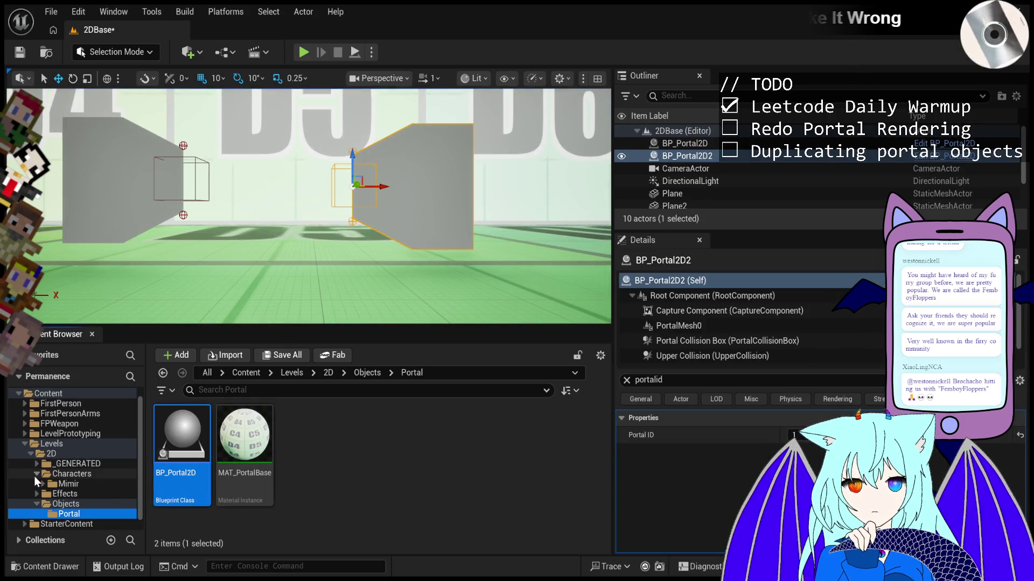
{"action": "left_click", "coordinate": [42, 484]}
{"action": "left_click", "coordinate": [75, 504]}
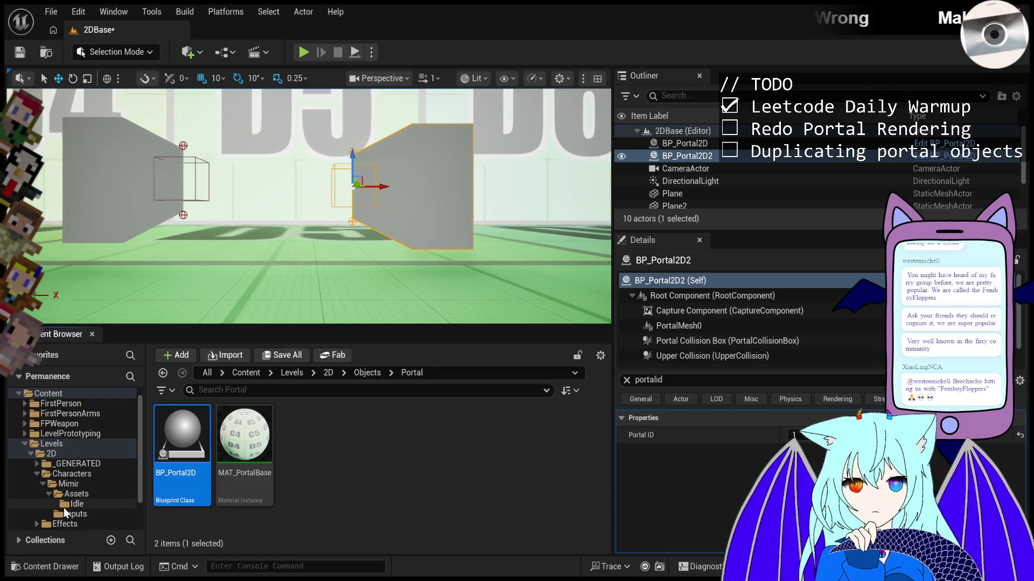
{"action": "scroll", "coordinate": [81, 484], "scroll_direction": "down", "scroll_amount": 2}
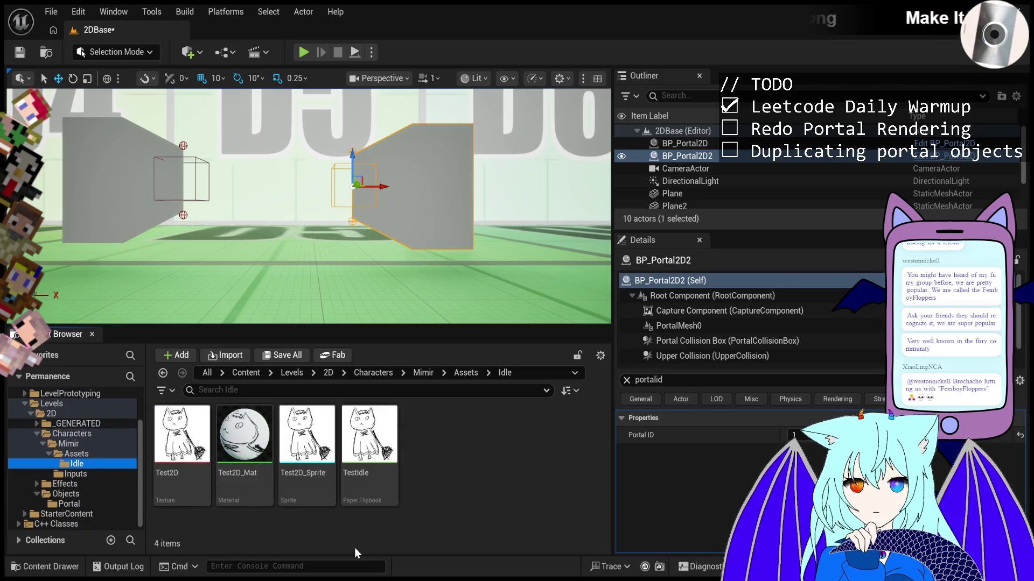
{"action": "left_click", "coordinate": [69, 504]}
{"action": "double_click", "coordinate": [65, 484]}
{"action": "left_click", "coordinate": [82, 495]}
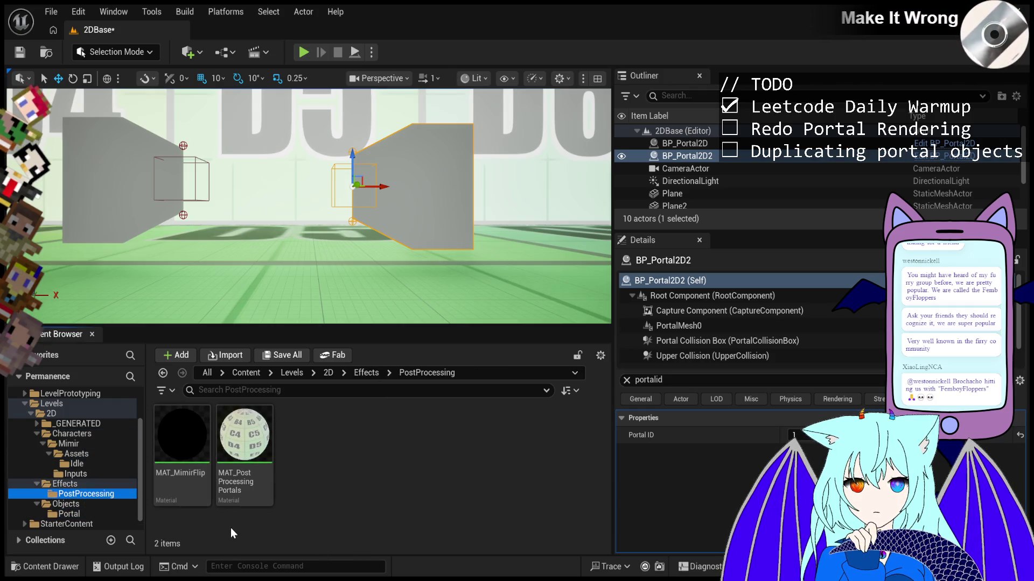
{"action": "left_click", "coordinate": [237, 474]}
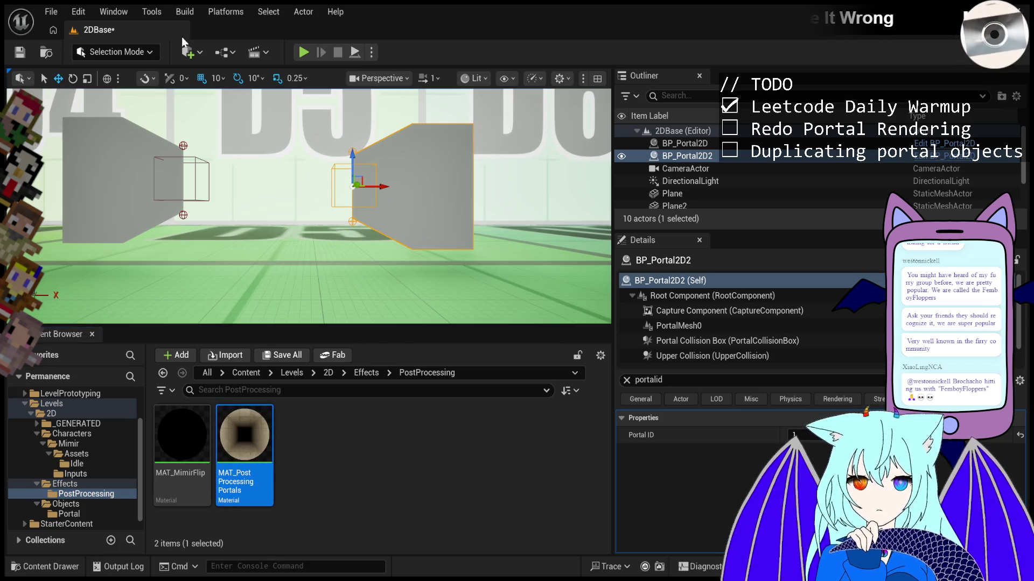
{"action": "double_click", "coordinate": [244, 433]}
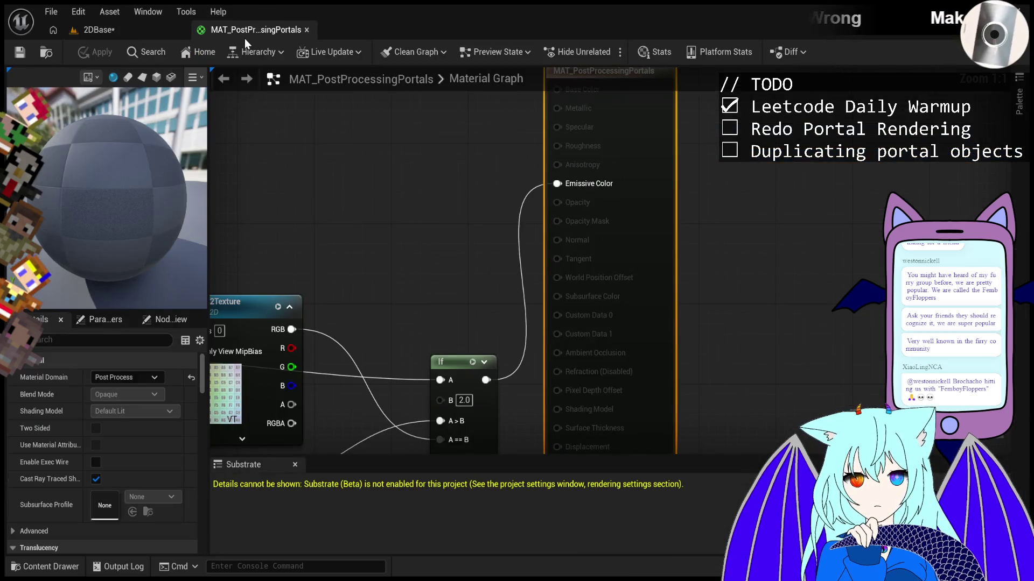
- Fit the portal material graph in view and inspect the Portal1Texture parameter node
{"action": "scroll", "coordinate": [464, 206], "scroll_direction": "down", "scroll_amount": 5}
{"action": "scroll", "coordinate": [464, 206], "scroll_direction": "up", "scroll_amount": 3}
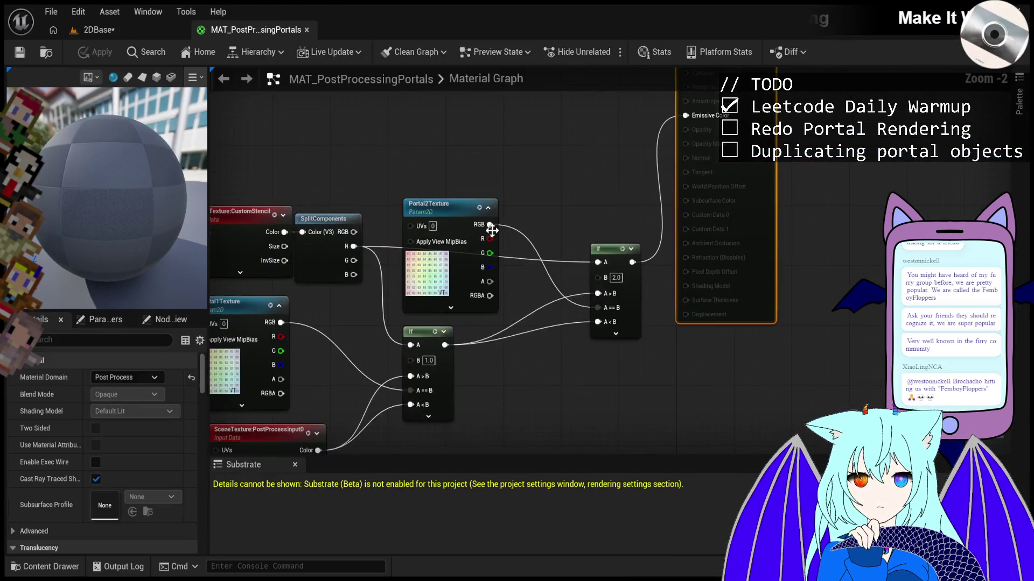
{"action": "key", "text": "Home"}
{"action": "left_click", "coordinate": [475, 244]}
{"action": "left_click", "coordinate": [513, 231]}
{"action": "scroll", "coordinate": [634, 288], "scroll_direction": "up", "scroll_amount": 1}
- Nudge the SplitComponents node slightly right, then go back to the 2DBase level
{"action": "left_click_drag", "start_coordinate": [661, 334], "coordinate": [627, 361]}
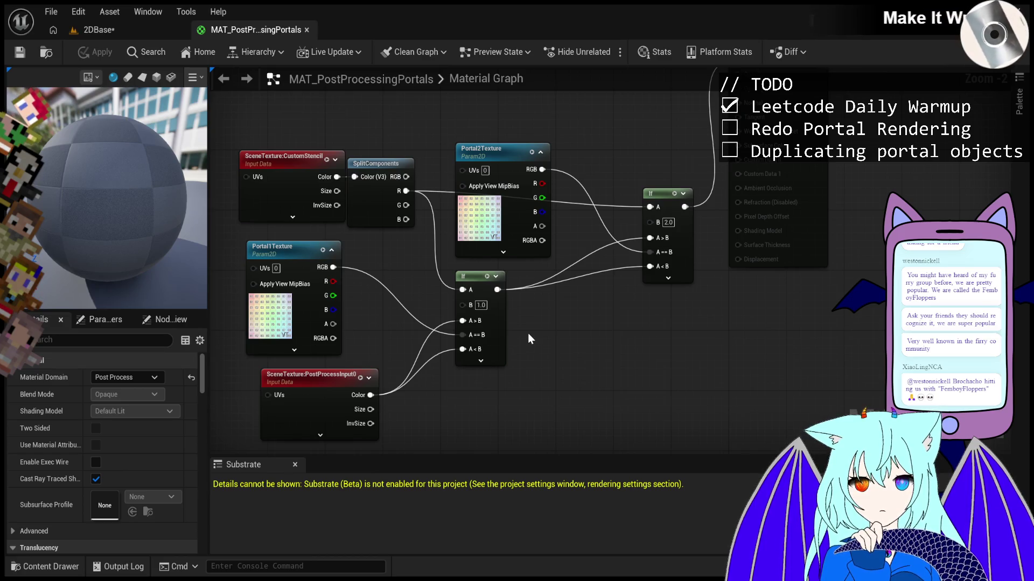
{"action": "mouse_move", "coordinate": [386, 166]}
{"action": "left_mouse_down"}
{"action": "mouse_move", "coordinate": [415, 165]}
{"action": "mouse_move", "coordinate": [402, 166]}
{"action": "left_mouse_up"}
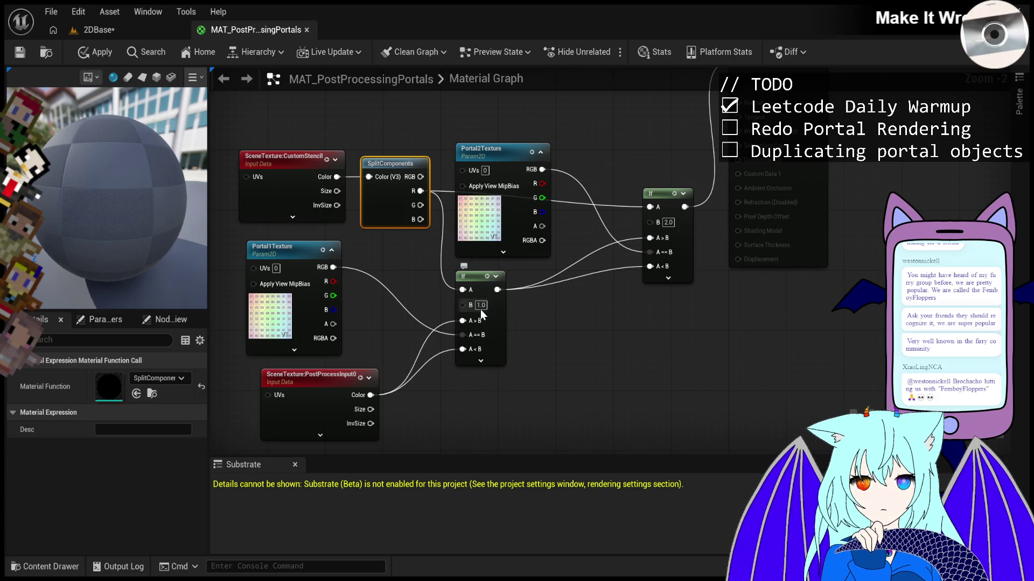
{"action": "left_click", "coordinate": [97, 30]}
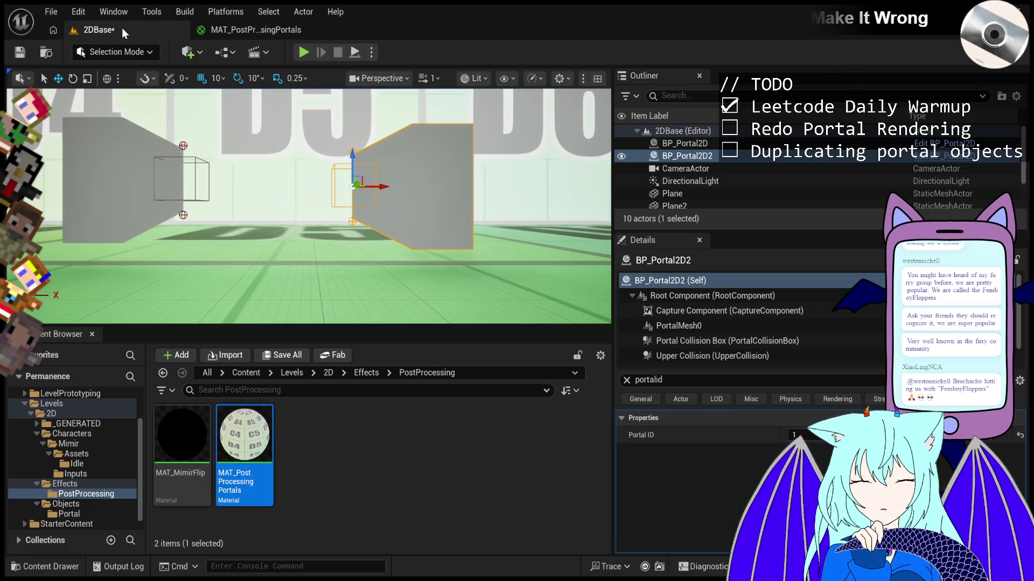
- Select BP_Portal2D2 and set its Portal ID to 2
{"action": "left_click", "coordinate": [212, 28]}
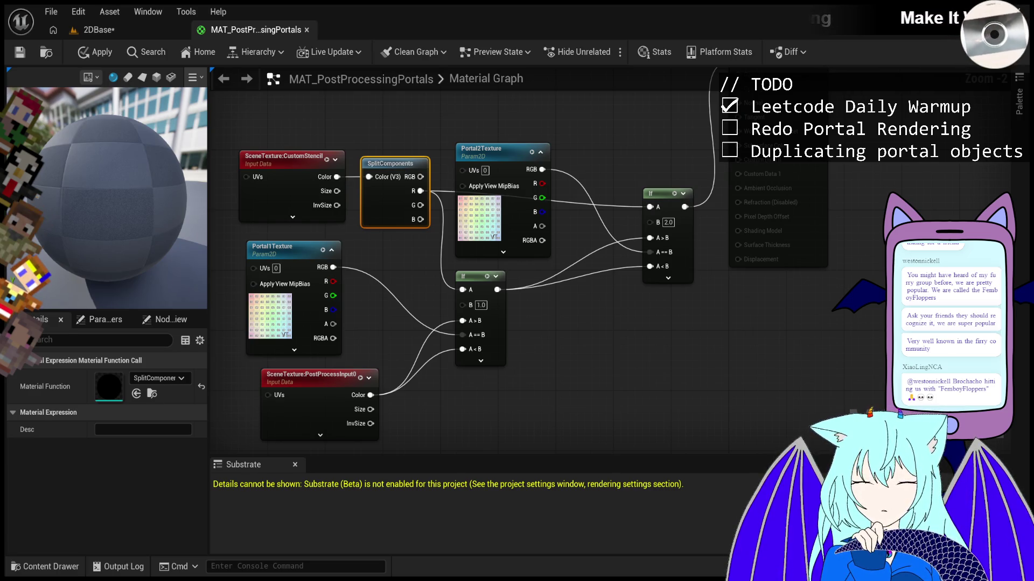
{"action": "left_click", "coordinate": [114, 34]}
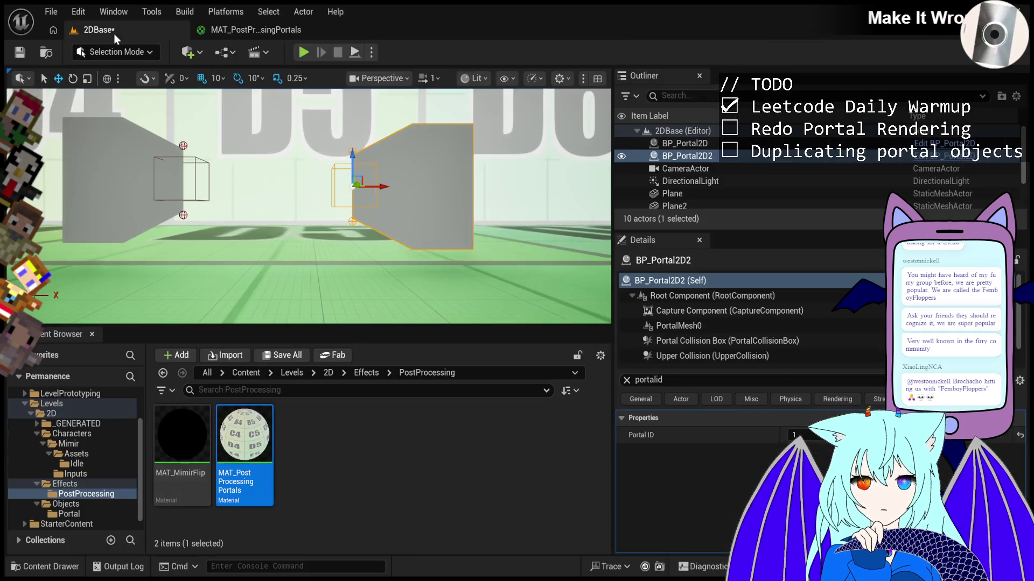
{"action": "left_click", "coordinate": [690, 144]}
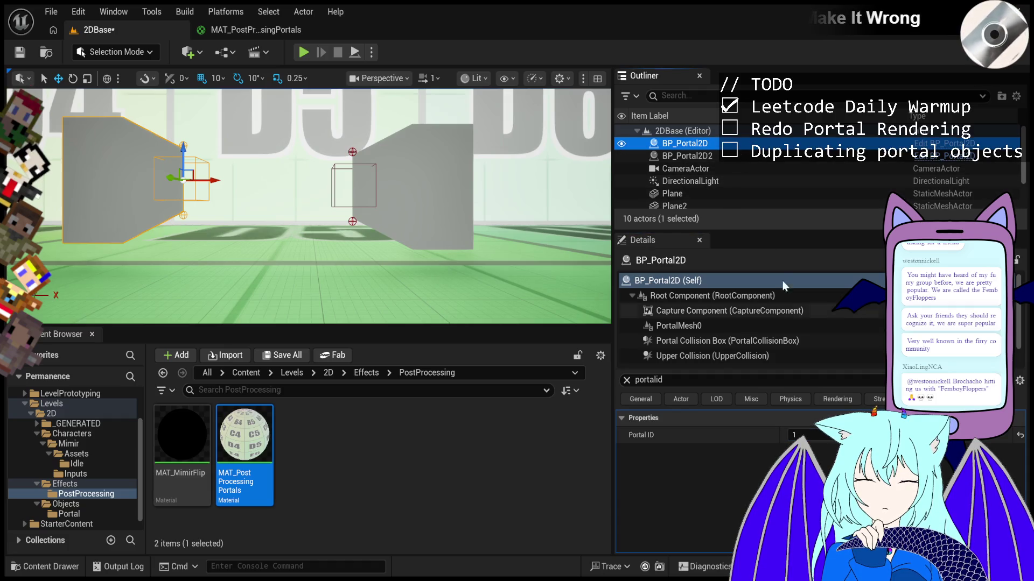
{"action": "left_click", "coordinate": [702, 156]}
{"action": "left_click", "coordinate": [797, 435]}
{"action": "type", "text": "2"}
{"action": "key", "text": "Return"}
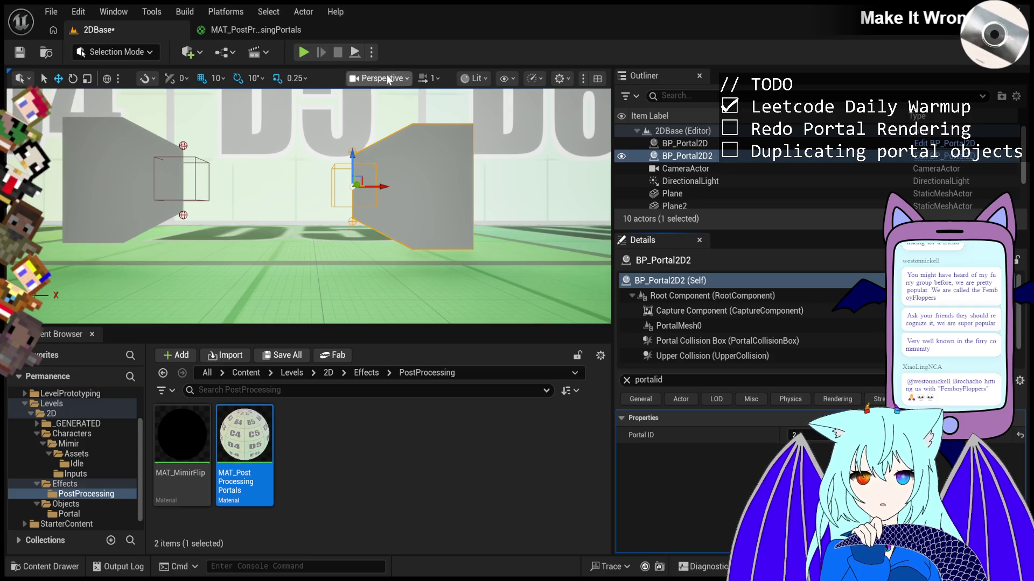
- Review the portal material's settings, then select the level's CameraActor in 2DBase
{"action": "left_click", "coordinate": [250, 34]}
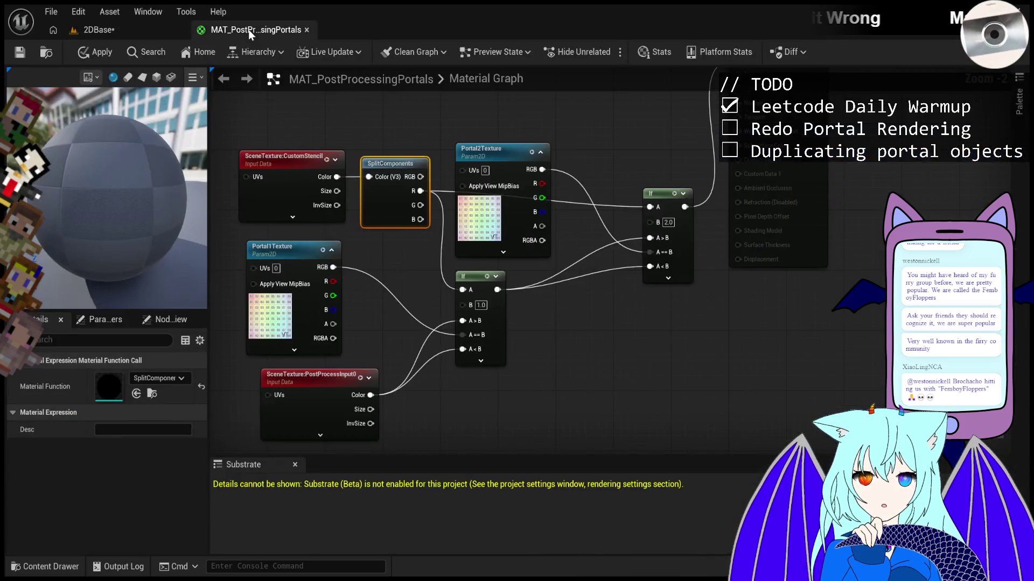
{"action": "left_click", "coordinate": [99, 29]}
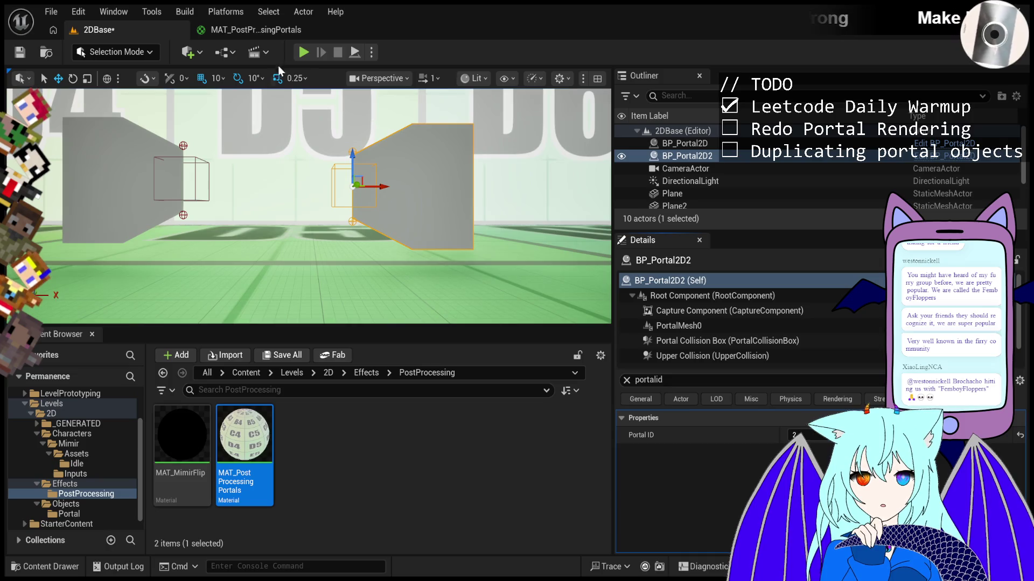
{"action": "left_click", "coordinate": [231, 30]}
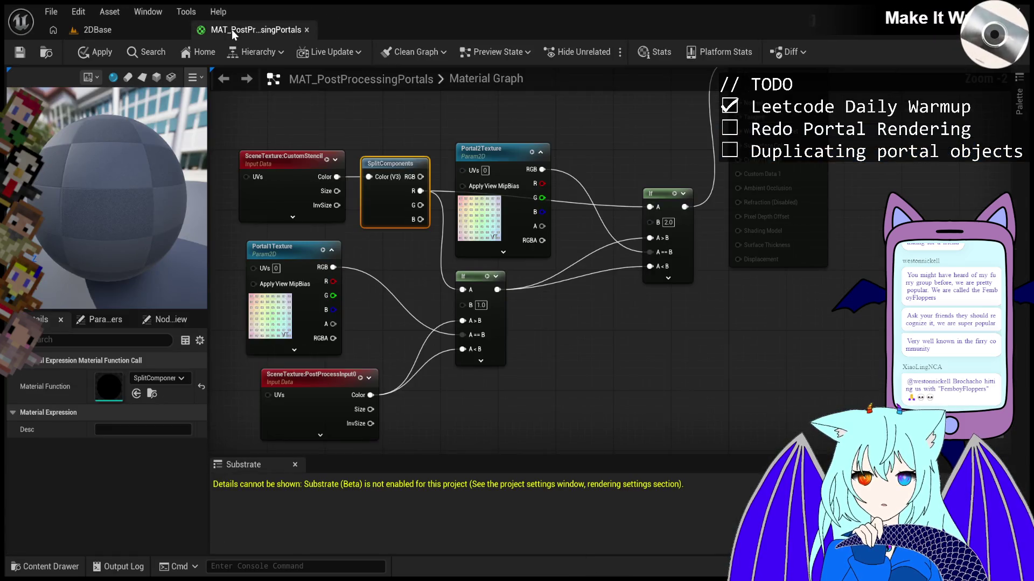
{"action": "left_click", "coordinate": [534, 341]}
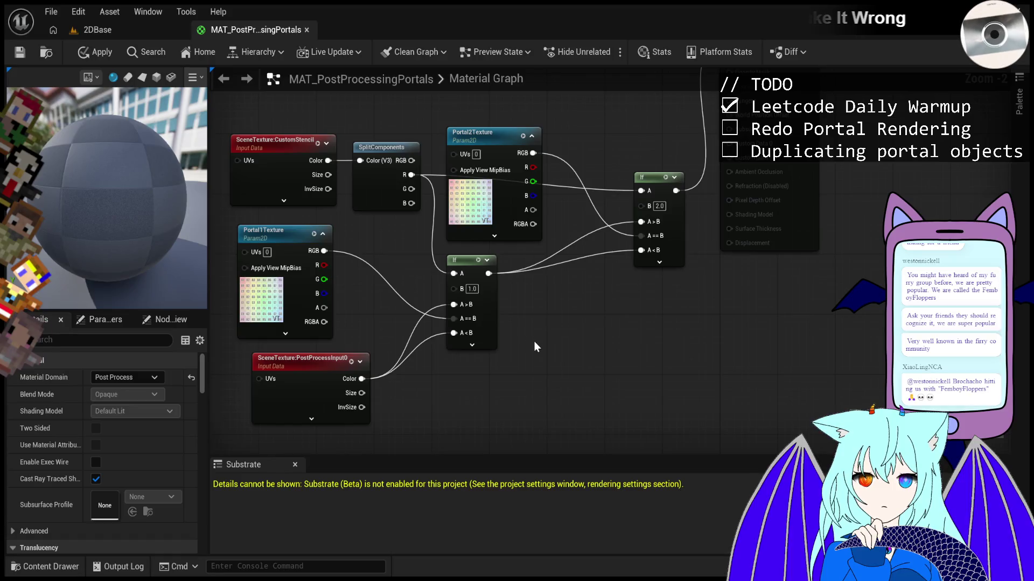
{"action": "left_click", "coordinate": [127, 30]}
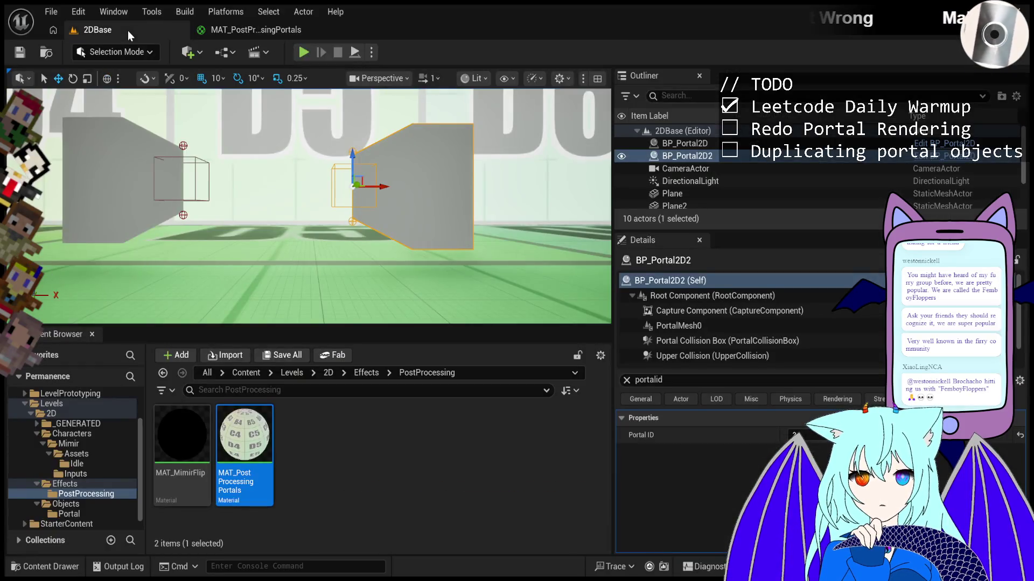
{"action": "left_click", "coordinate": [670, 168]}
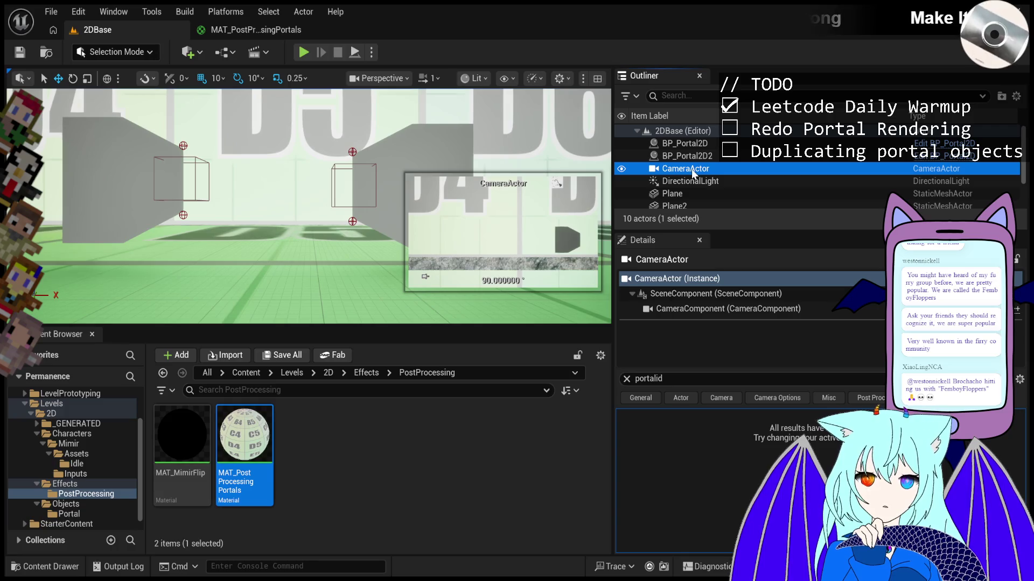
{"action": "left_click", "coordinate": [626, 379]}
{"action": "type", "text": "post"}
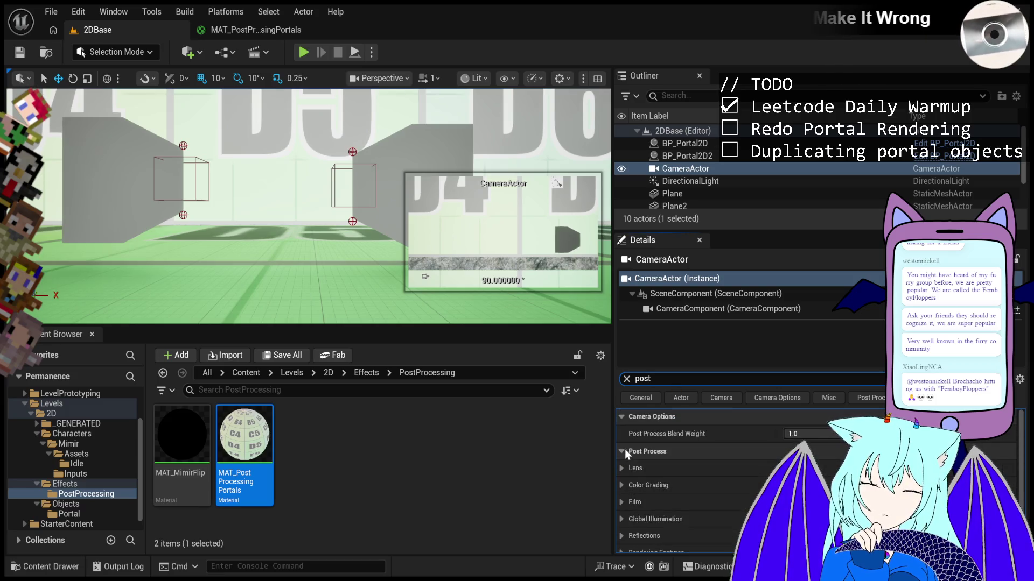
{"action": "left_click", "coordinate": [625, 473]}
{"action": "left_click", "coordinate": [620, 466]}
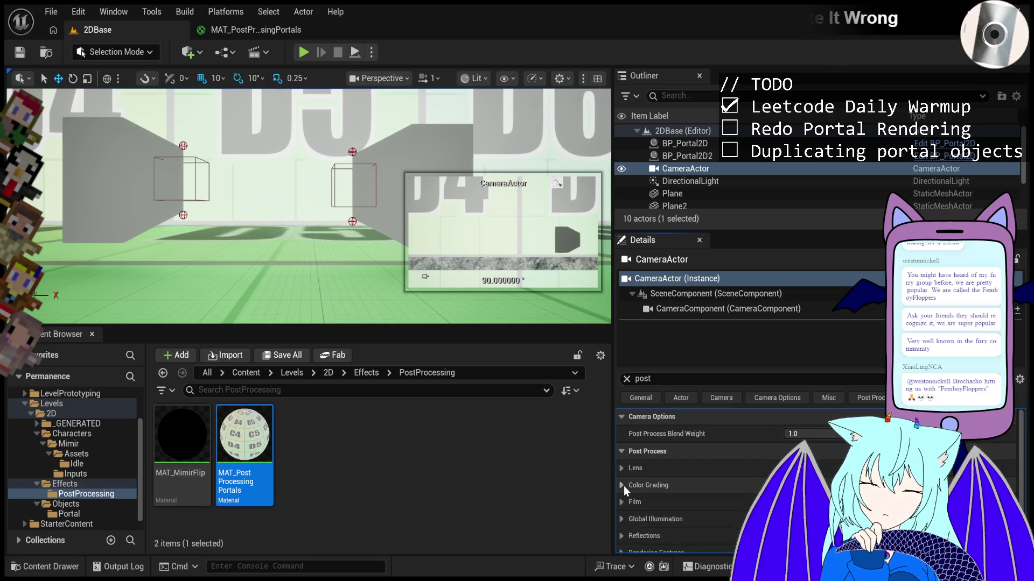
{"action": "left_click", "coordinate": [172, 460]}
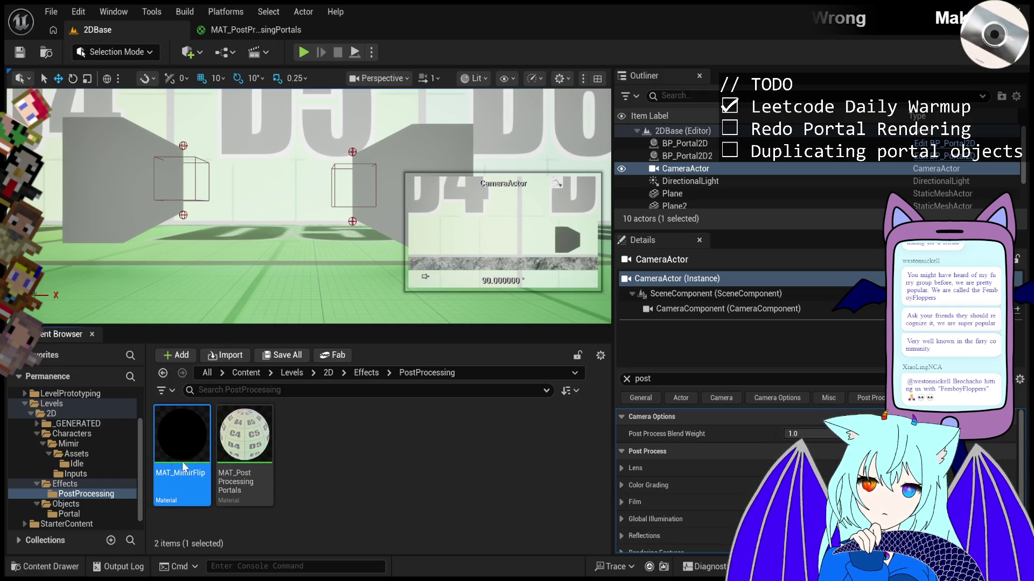
{"action": "left_click", "coordinate": [331, 457]}
{"action": "left_click", "coordinate": [167, 444]}
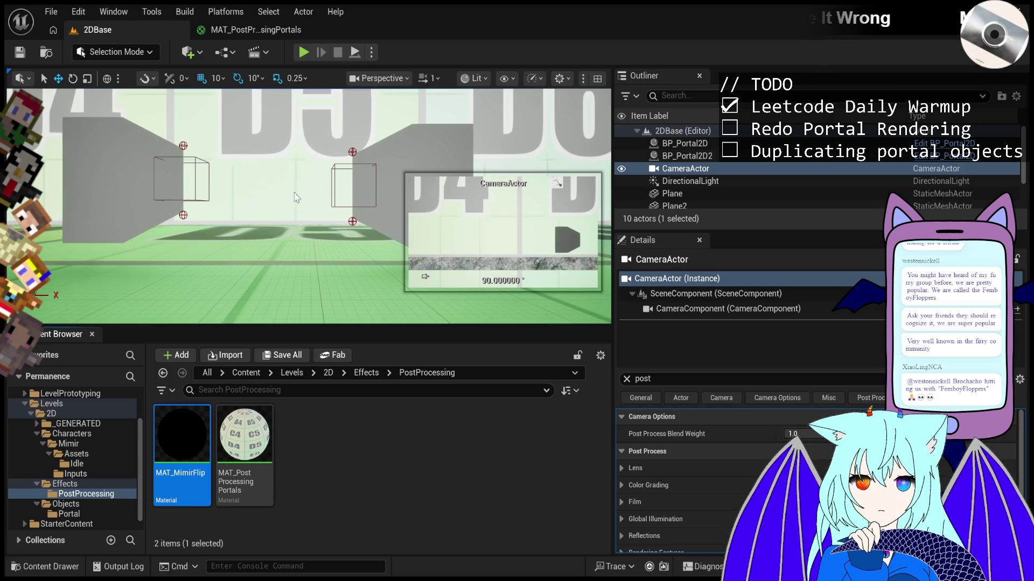
{"action": "key", "text": "Escape"}
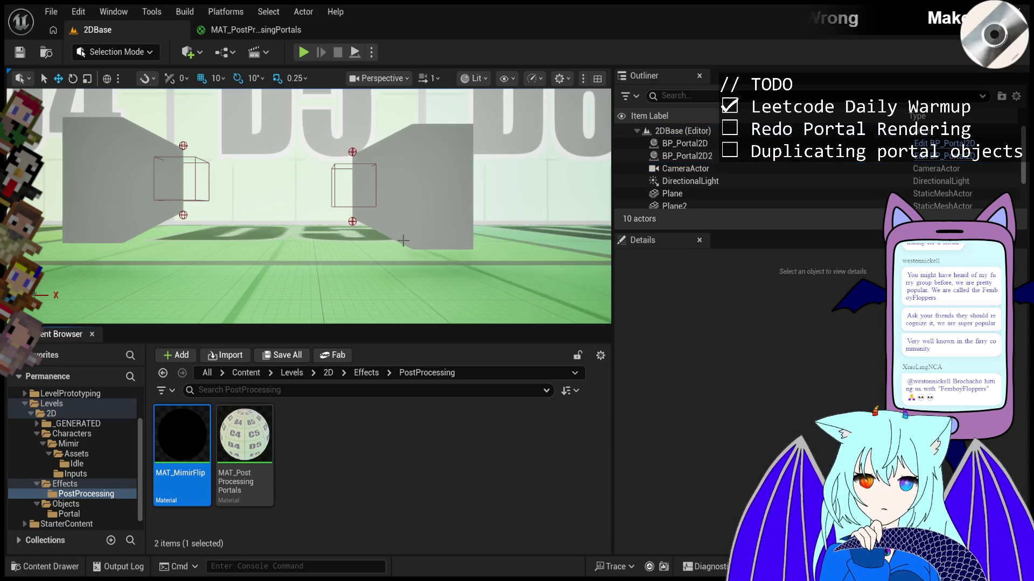
{"action": "left_click", "coordinate": [398, 438]}
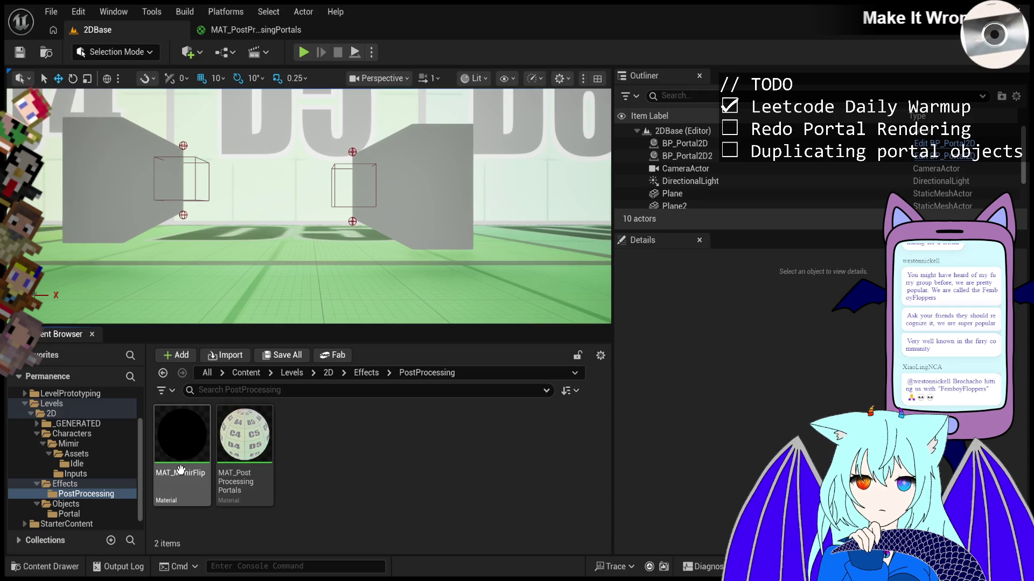
- Briefly open and scroll MAT_MimirFlip, close its editor tab, and return to 2DBase
{"action": "double_click", "coordinate": [181, 470]}
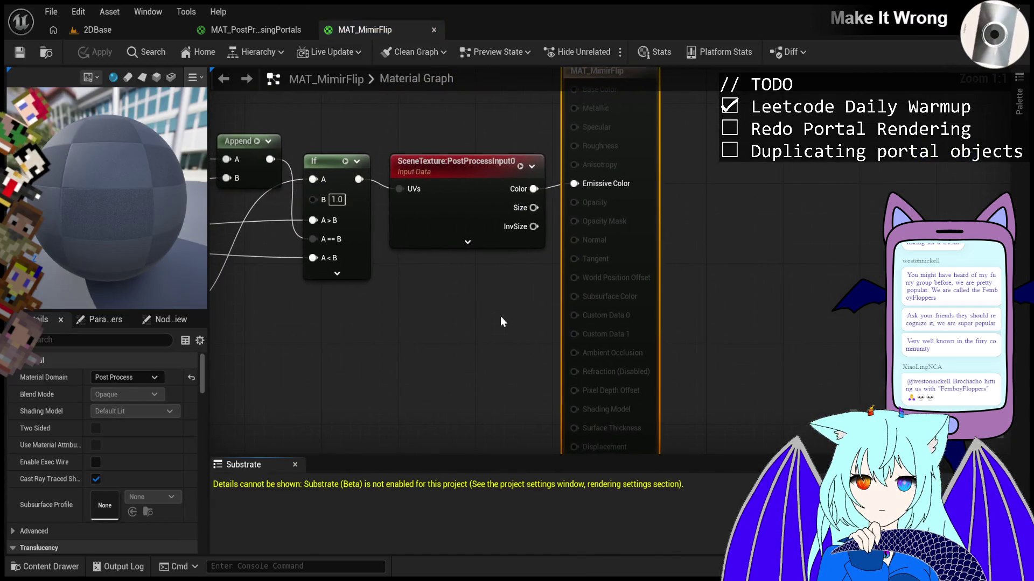
{"action": "scroll", "coordinate": [500, 322], "scroll_direction": "down", "scroll_amount": 3}
{"action": "scroll", "coordinate": [550, 304], "scroll_direction": "down", "scroll_amount": 1}
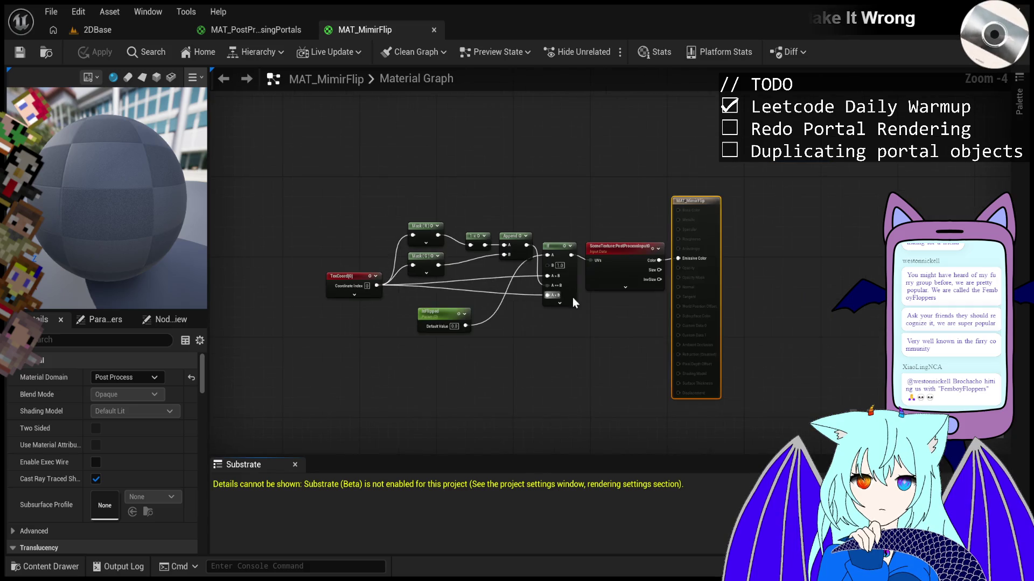
{"action": "scroll", "coordinate": [624, 304], "scroll_direction": "up", "scroll_amount": 1}
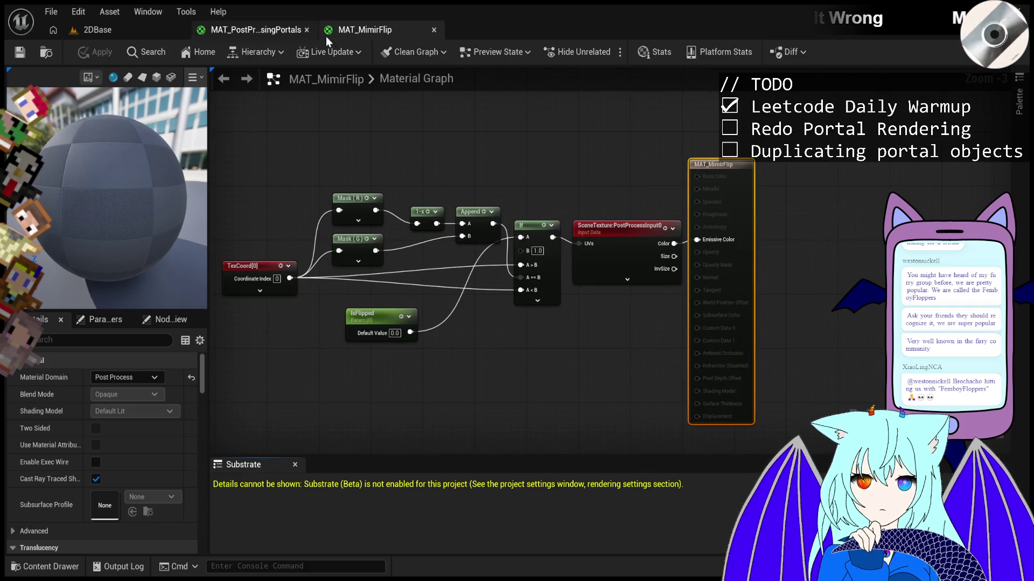
{"action": "left_click", "coordinate": [434, 29]}
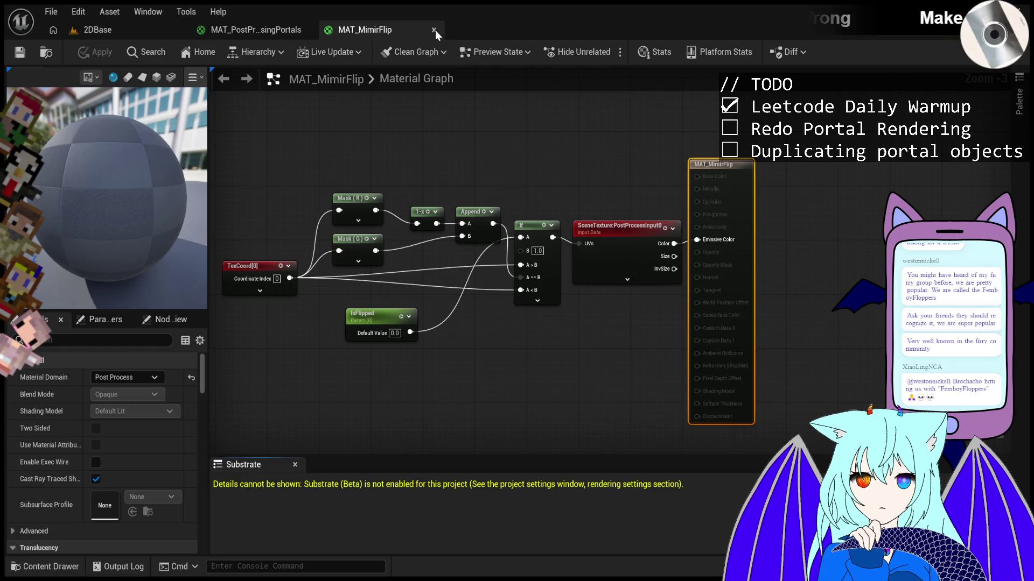
{"action": "left_click", "coordinate": [127, 22]}
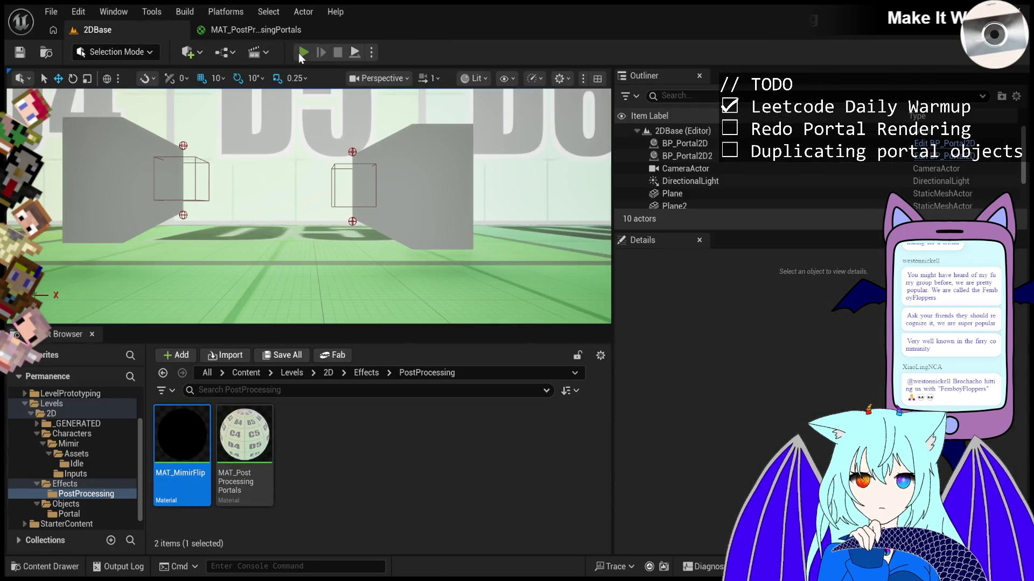
- Start Play-In-Editor and review BP_Mimir2D0's Camera post-process settings, briefly expanding Lens
{"action": "left_click", "coordinate": [299, 52]}
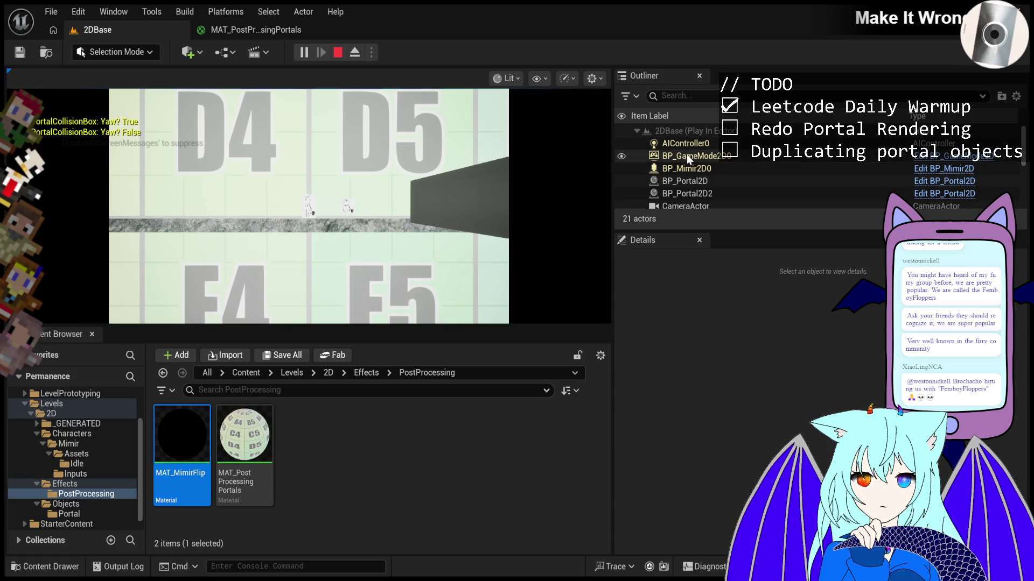
{"action": "left_click", "coordinate": [693, 171]}
{"action": "left_click", "coordinate": [698, 319]}
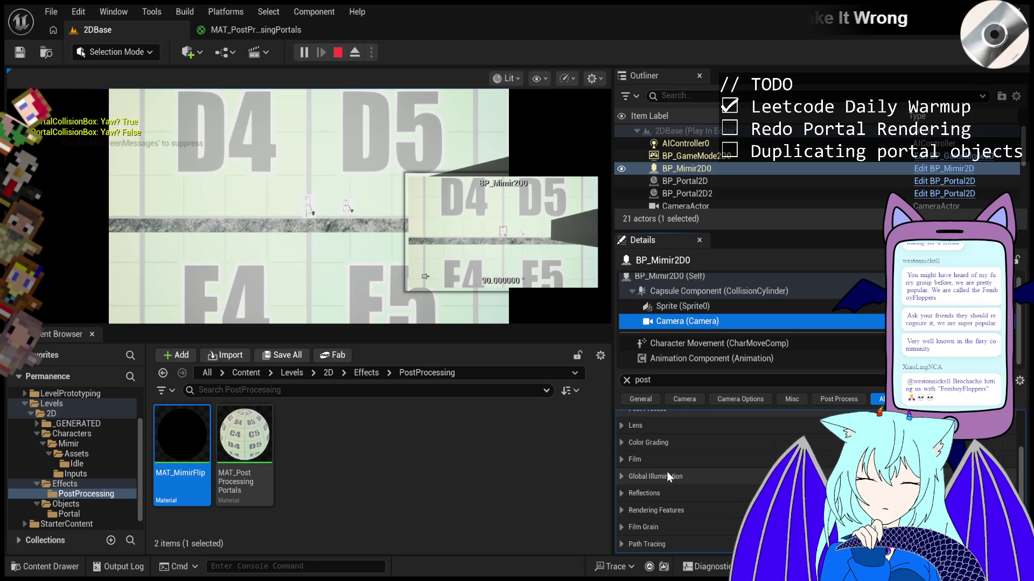
{"action": "scroll", "coordinate": [648, 534], "scroll_direction": "up", "scroll_amount": 2}
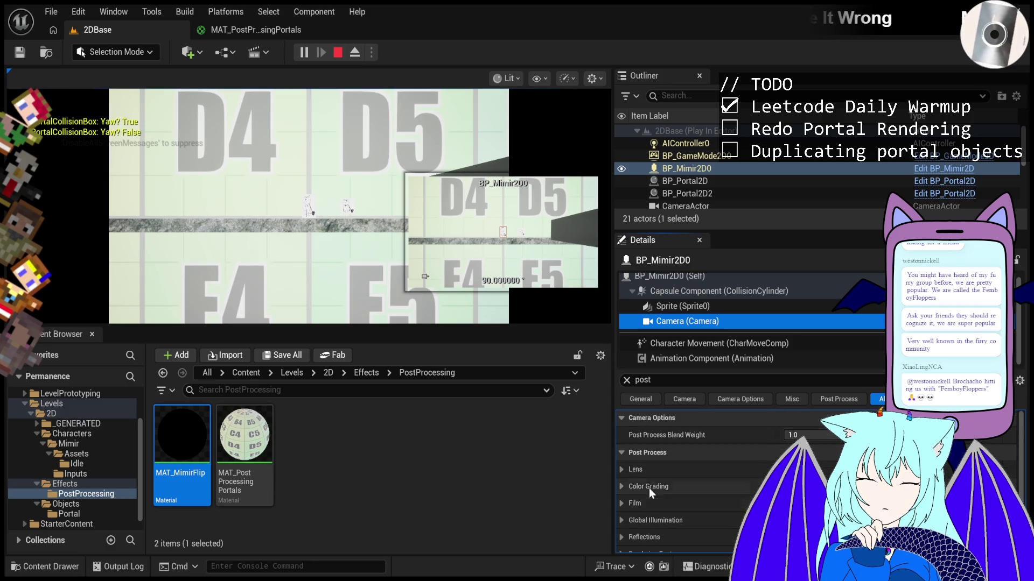
{"action": "left_click", "coordinate": [626, 470]}
{"action": "left_click", "coordinate": [623, 469]}
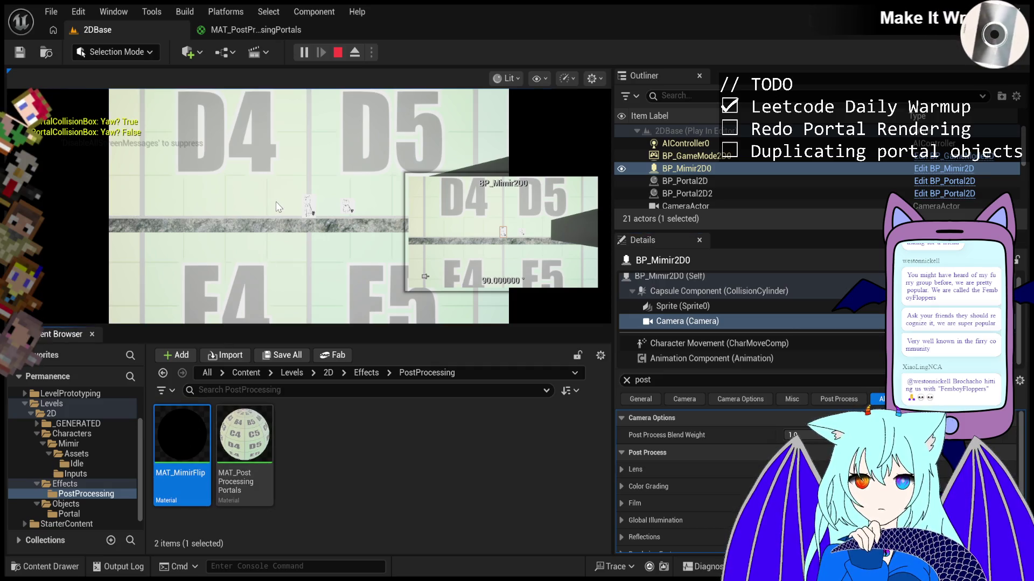
- Deselect the character and select the MAT_MimirFlip material asset
{"action": "left_click", "coordinate": [438, 231]}
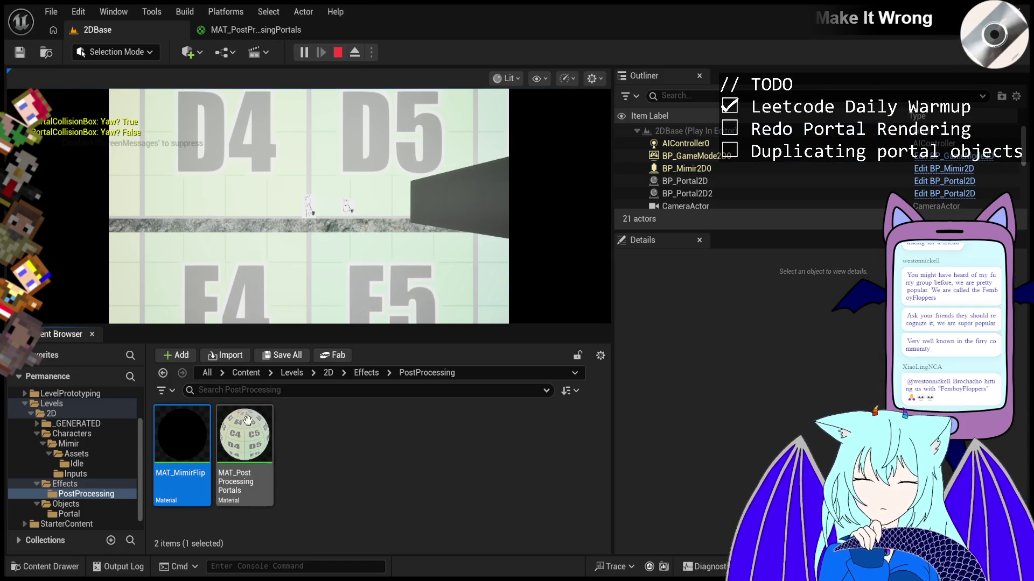
{"action": "left_click", "coordinate": [337, 479]}
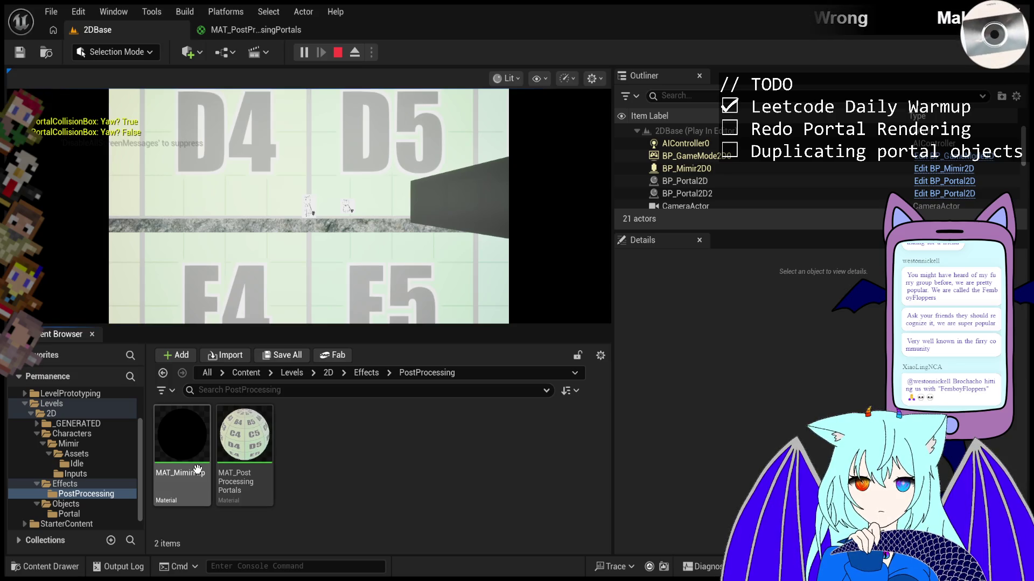
{"action": "left_click", "coordinate": [198, 470]}
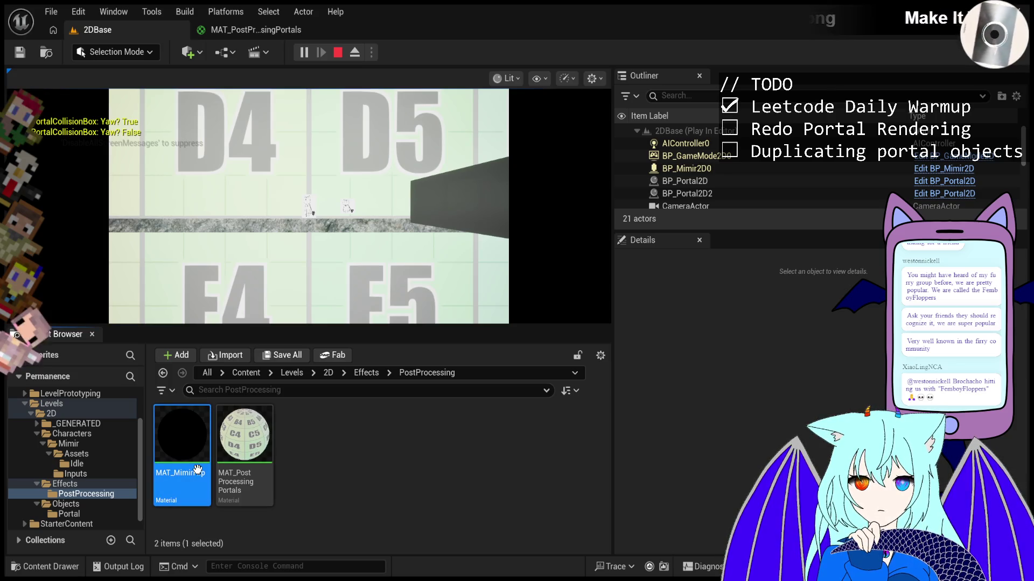
{"action": "double_click", "coordinate": [198, 471]}
{"action": "scroll", "coordinate": [536, 331], "scroll_direction": "down", "scroll_amount": 2}
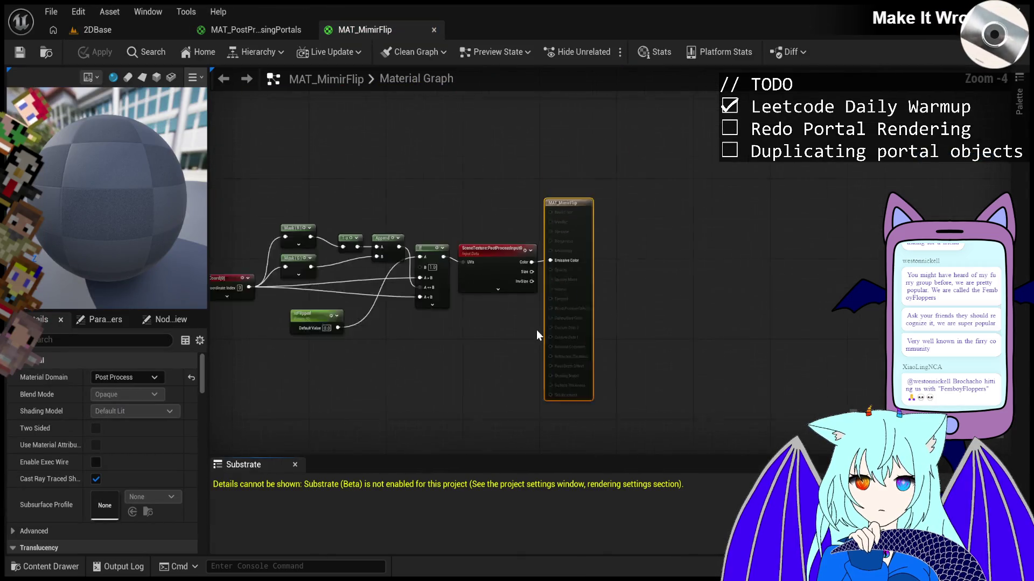
{"action": "scroll", "coordinate": [361, 358], "scroll_direction": "down", "scroll_amount": 1}
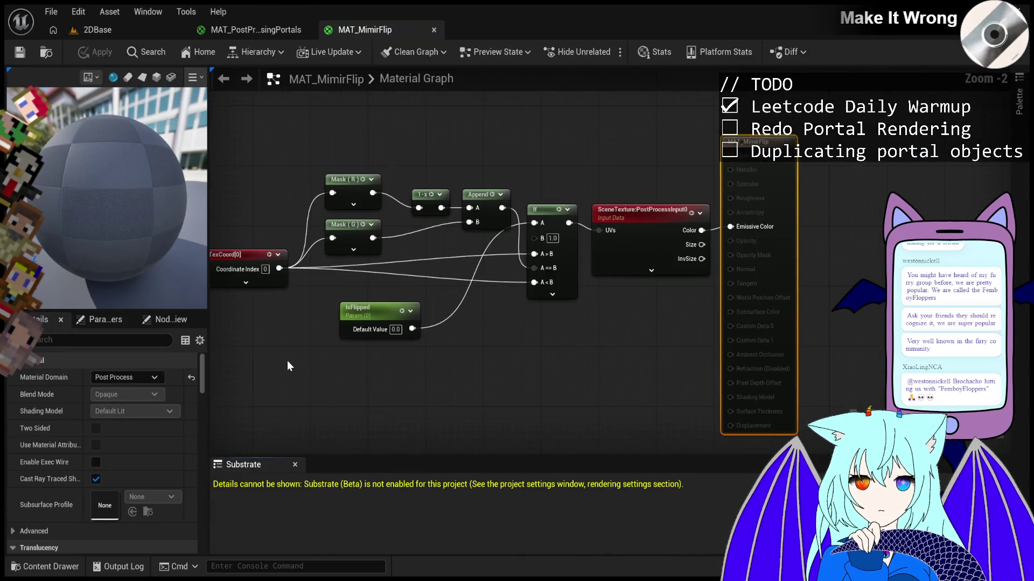
{"action": "scroll", "coordinate": [218, 371], "scroll_direction": "up", "scroll_amount": 1}
{"action": "scroll", "coordinate": [345, 357], "scroll_direction": "down", "scroll_amount": 1}
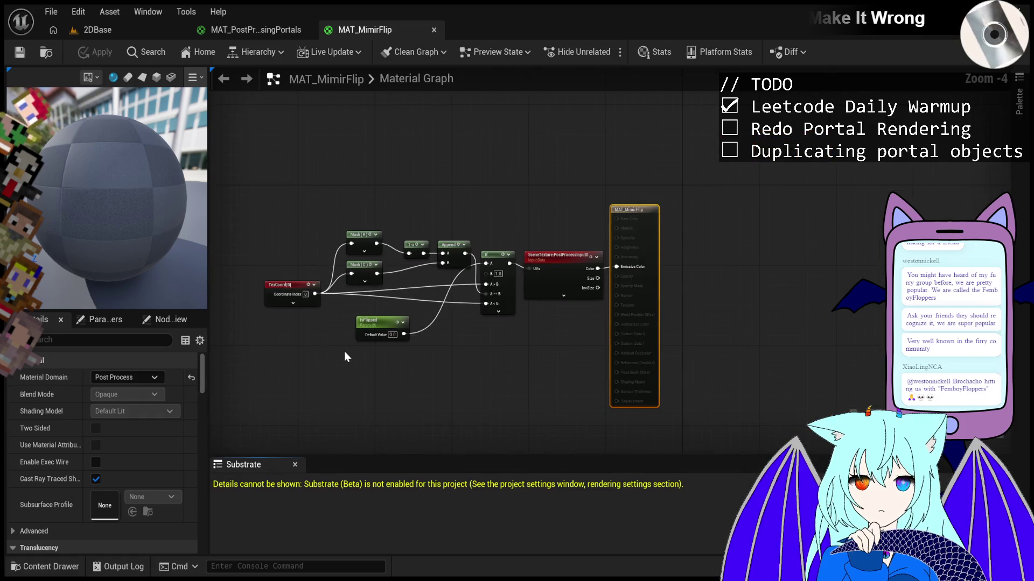
{"action": "left_click", "coordinate": [434, 30]}
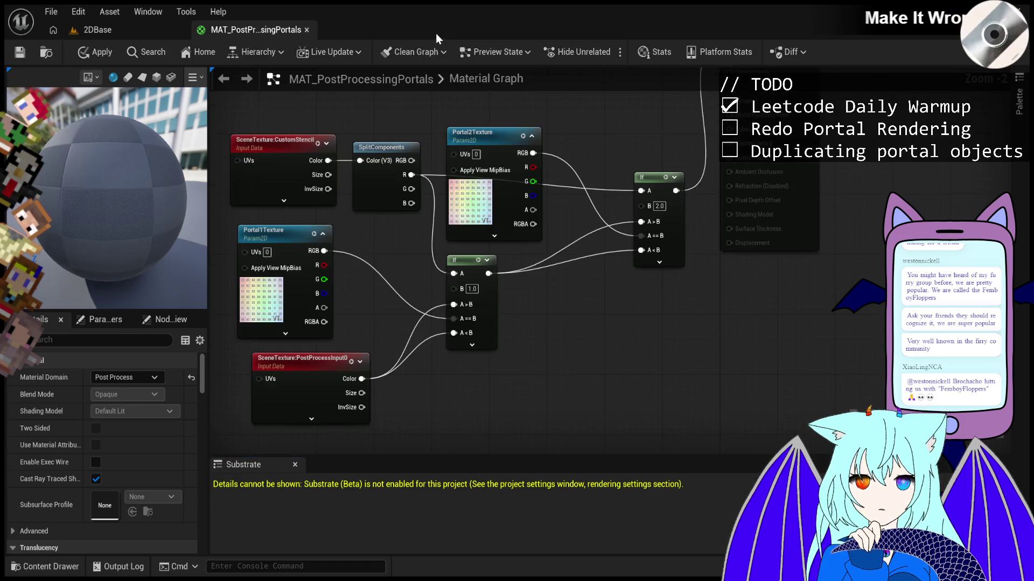
{"action": "left_click", "coordinate": [112, 26]}
{"action": "left_click", "coordinate": [316, 491]}
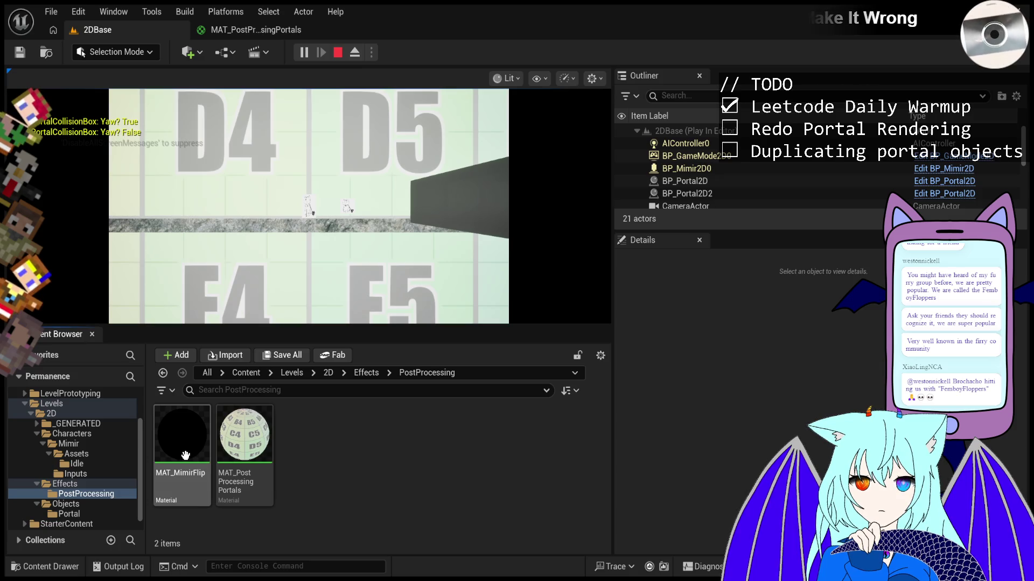
{"action": "left_click", "coordinate": [255, 446]}
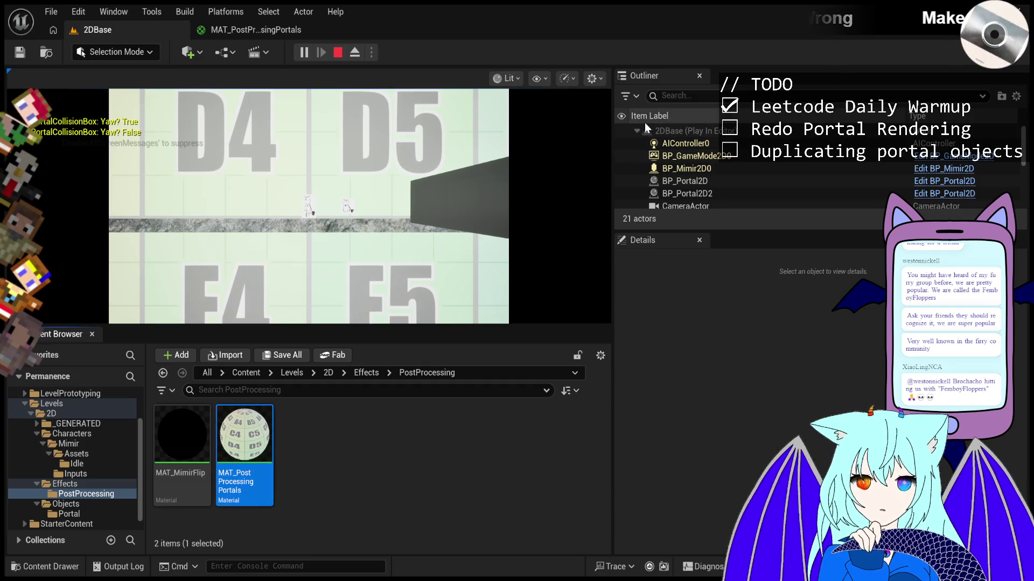
- End the play session, move the view along the level with D, and select BP_Portal2D
{"action": "left_click", "coordinate": [340, 53]}
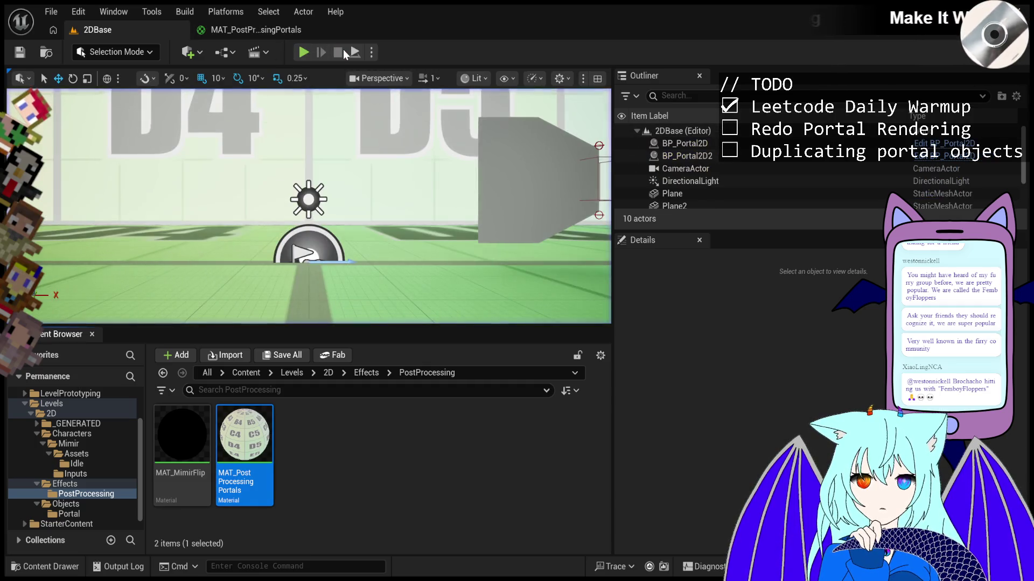
{"action": "key", "text": "d"}
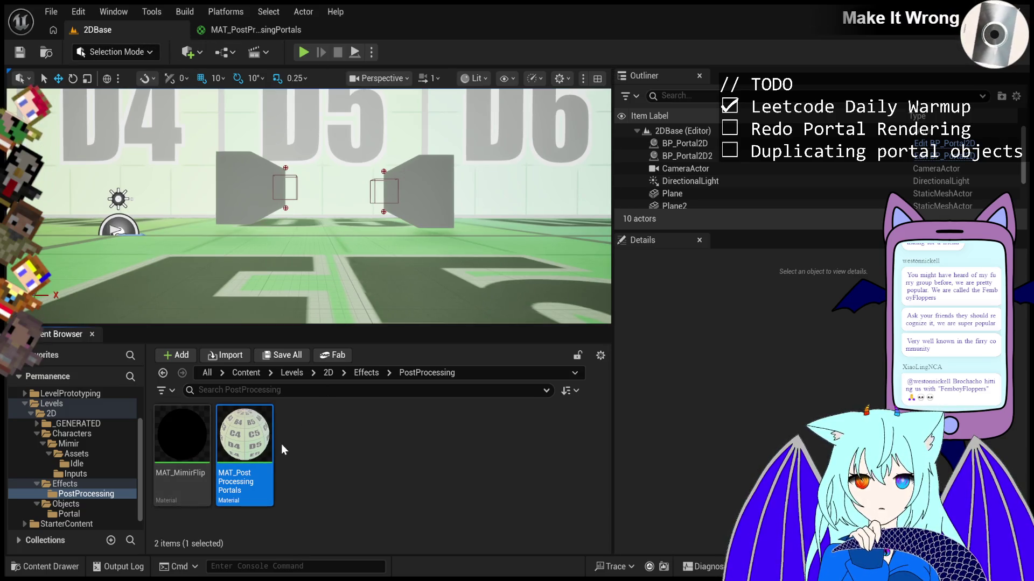
{"action": "left_click", "coordinate": [683, 143]}
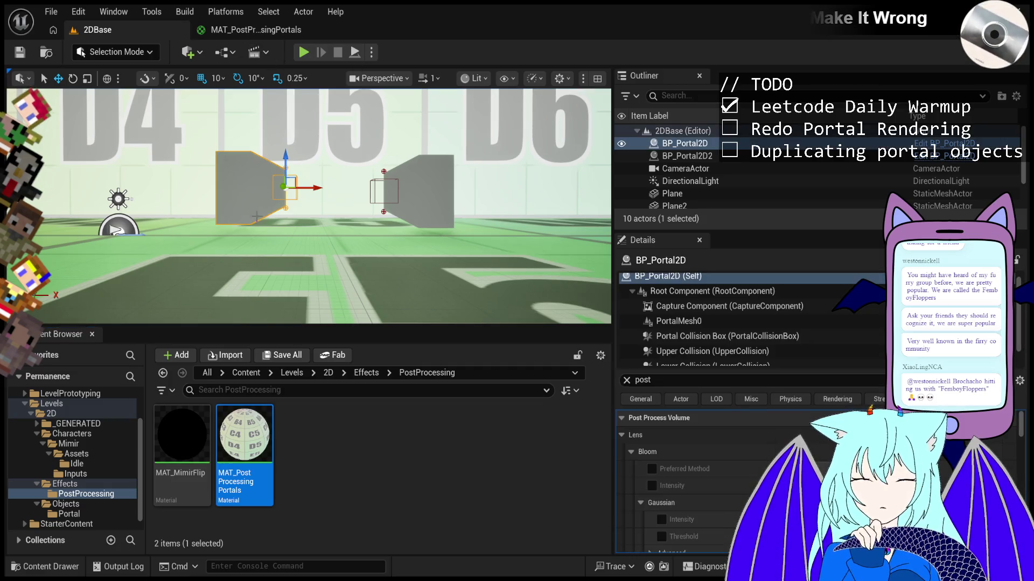
- Inspect BP_Portal2D's Capture Component, PortalMesh0 and Root Component
{"action": "left_click", "coordinate": [717, 293]}
{"action": "left_click", "coordinate": [716, 306]}
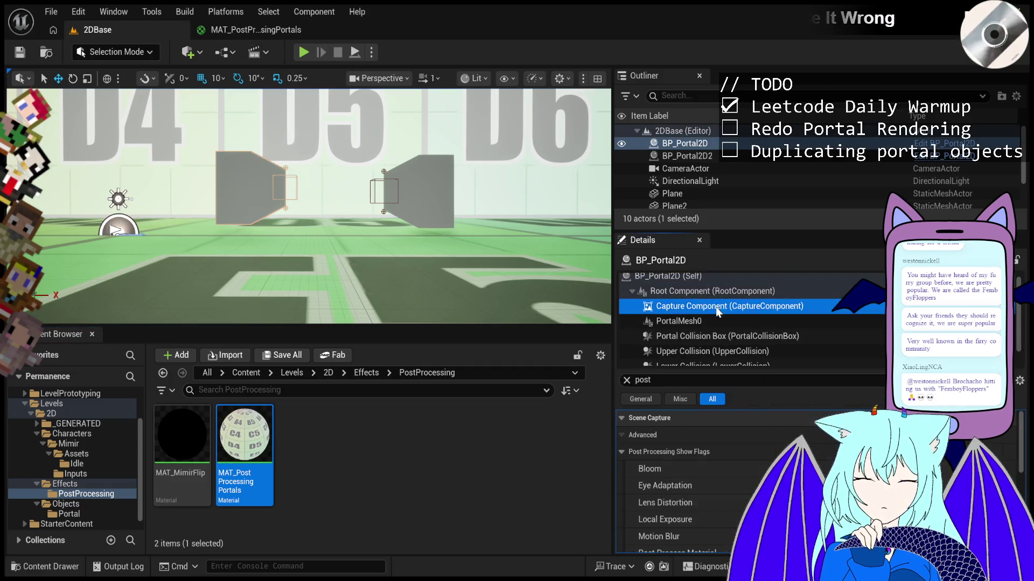
{"action": "key", "text": "Down"}
{"action": "left_click", "coordinate": [715, 288]}
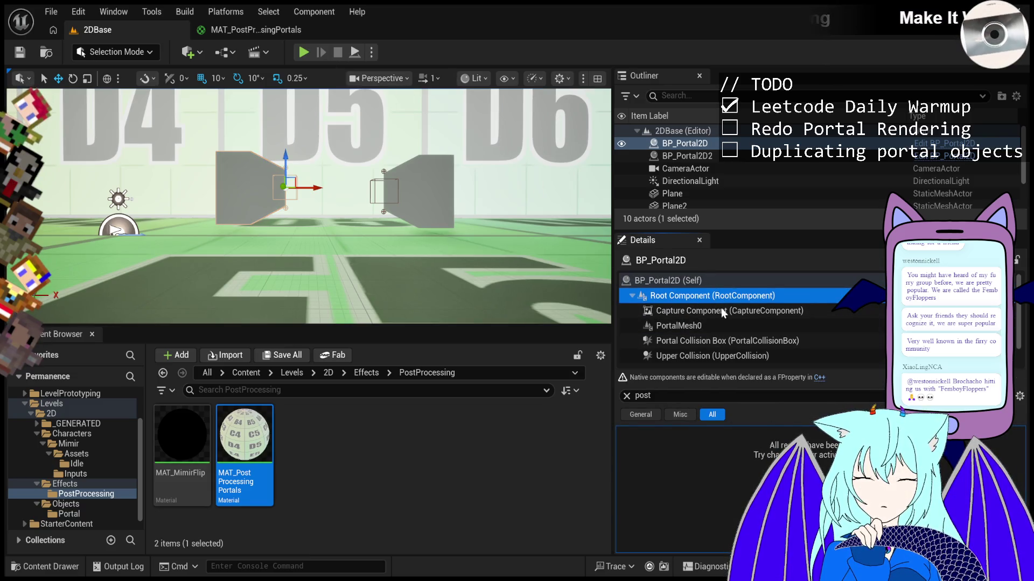
- Filter BP_Portal2D's details by 'portalid' and set its Portal ID to 9
{"action": "left_click", "coordinate": [703, 400]}
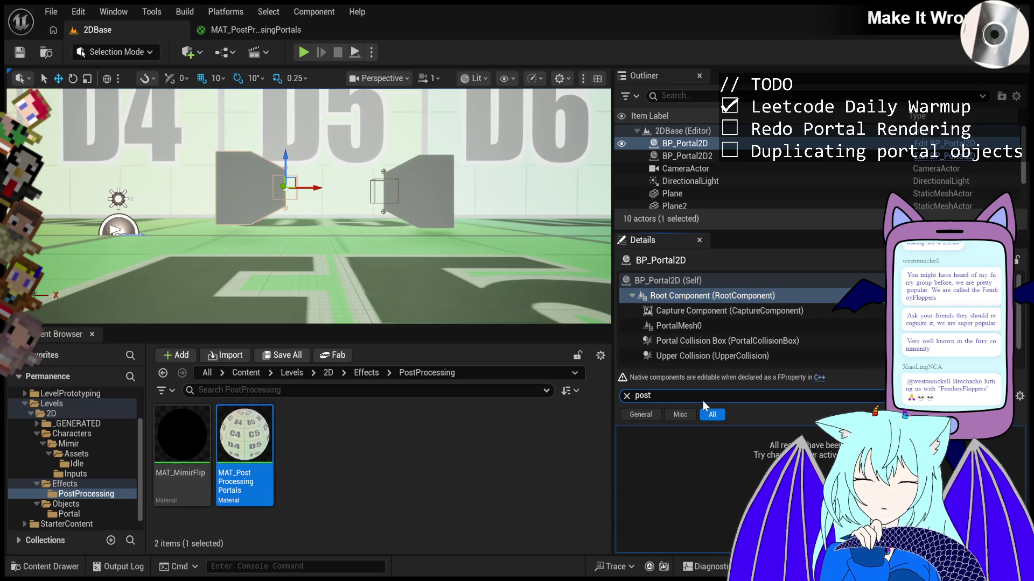
{"action": "type", "text": "portalid"}
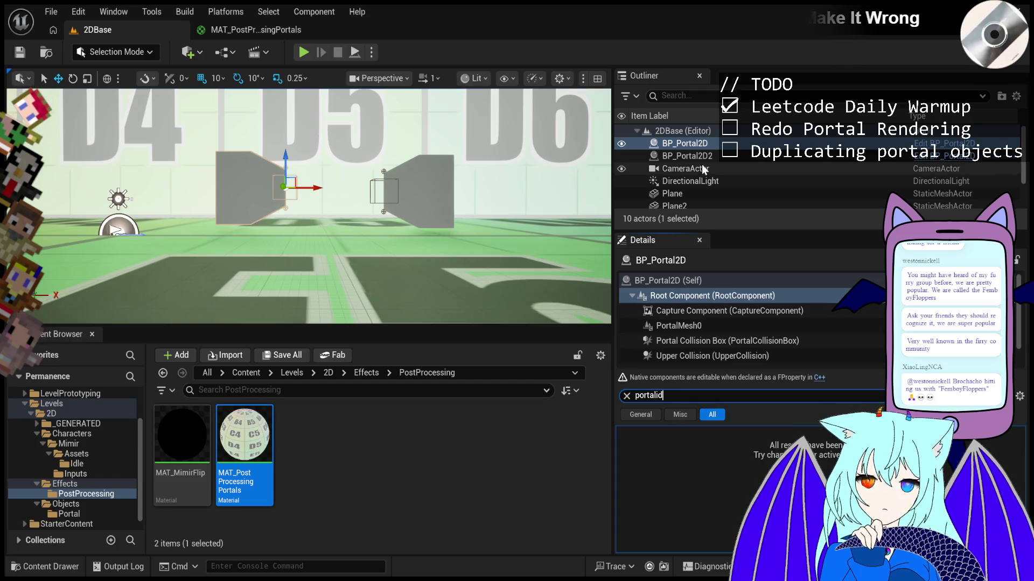
{"action": "left_click", "coordinate": [667, 282]}
{"action": "left_click", "coordinate": [830, 436]}
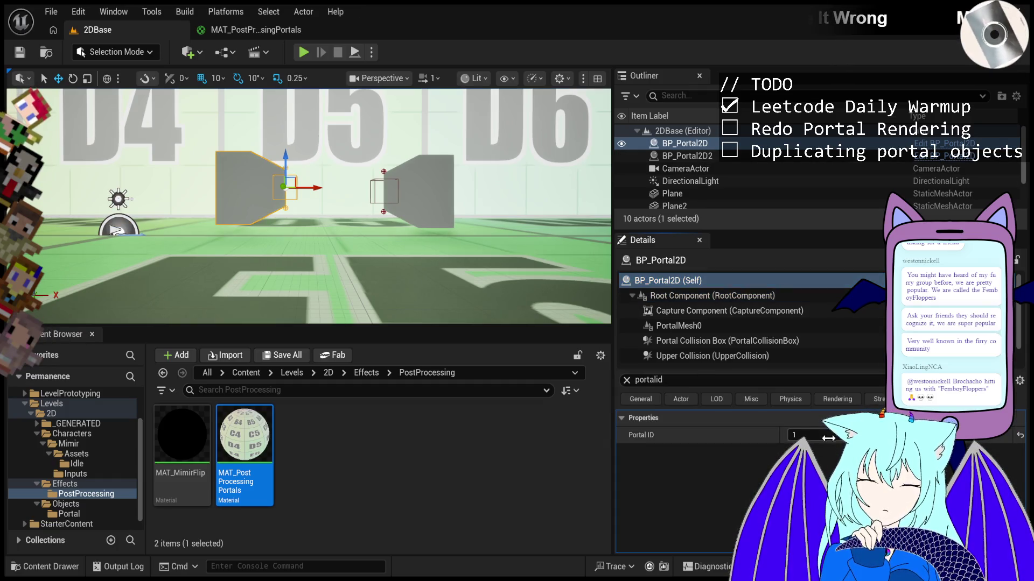
{"action": "type", "text": "9"}
{"action": "key", "text": "Return"}
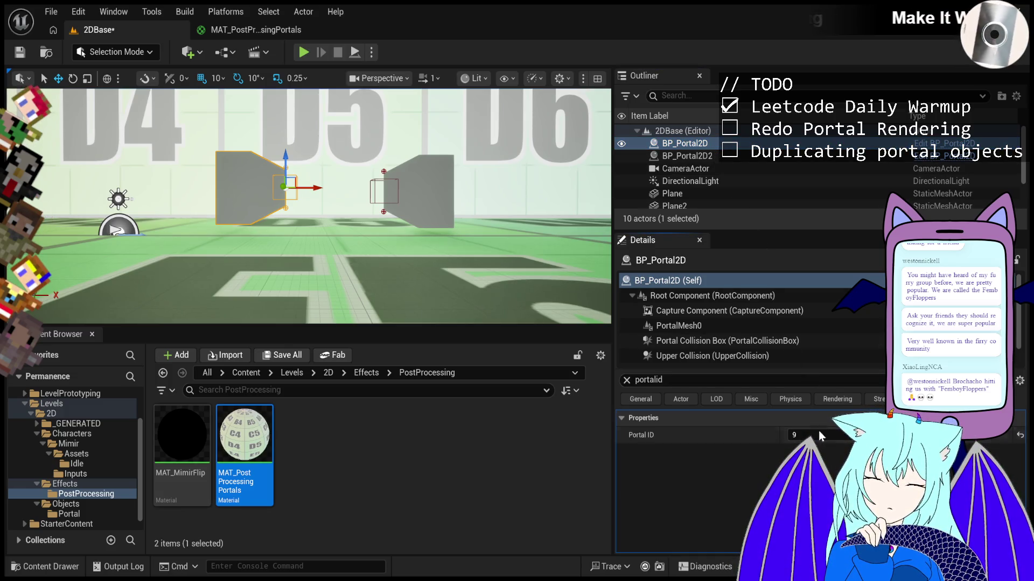
- Select BP_Portal2D2 to edit its Portal ID, then start Play and eject from the game view
{"action": "left_click", "coordinate": [683, 155]}
{"action": "left_click", "coordinate": [814, 436]}
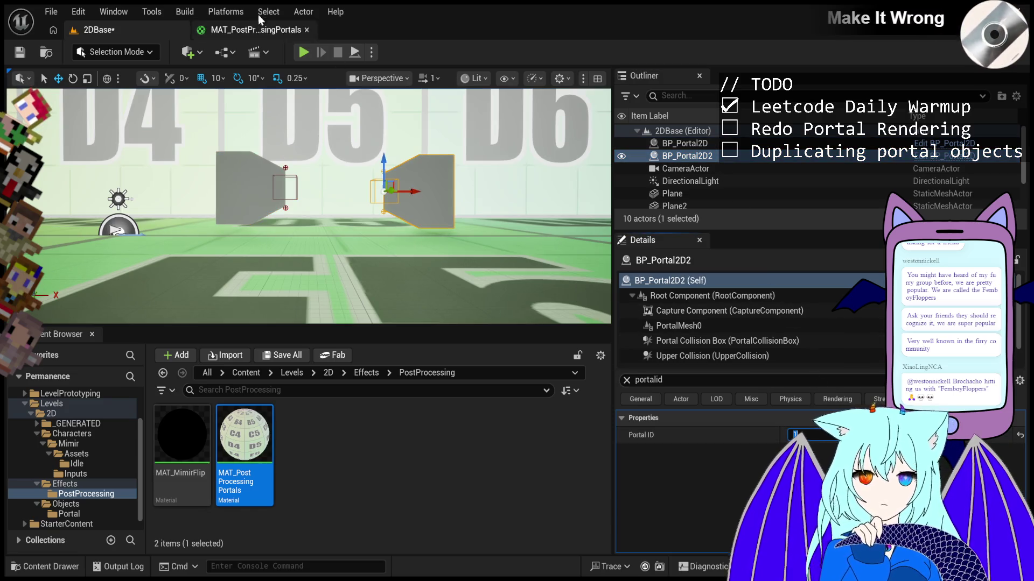
{"action": "left_click", "coordinate": [299, 51]}
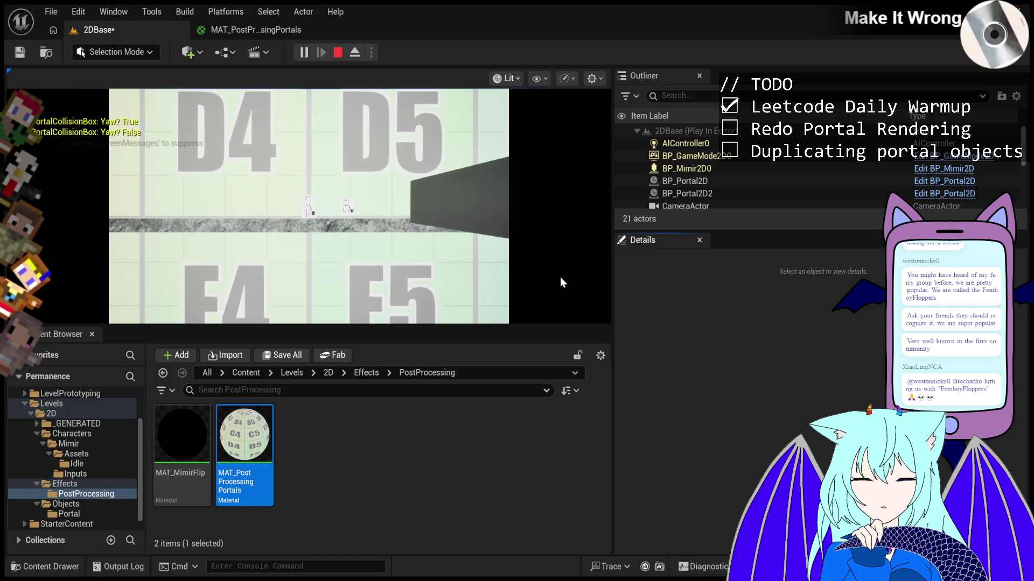
{"action": "left_click", "coordinate": [355, 53]}
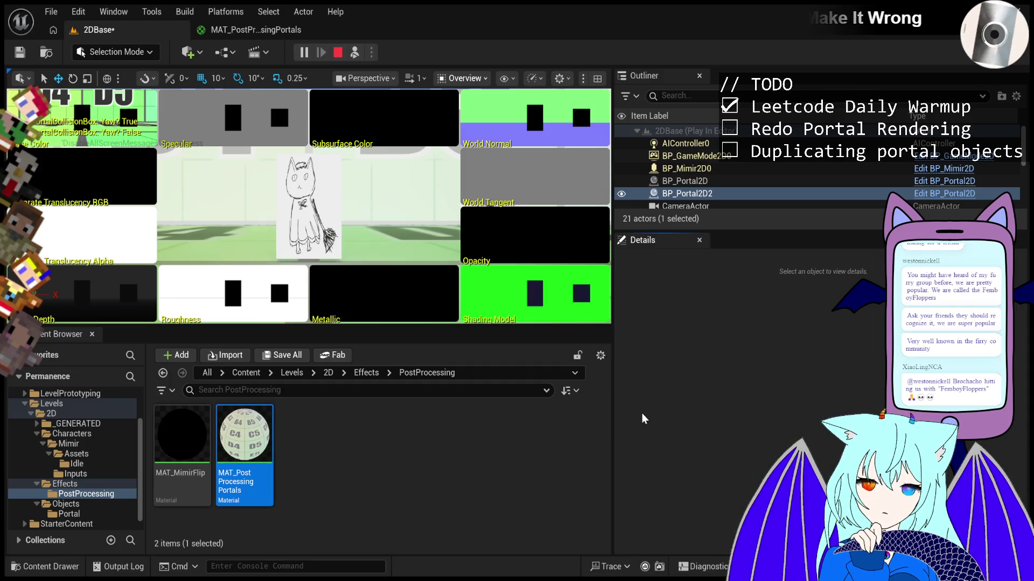
- Fly around BP_Portal2D2 in Custom Stencil view, walk the character right, eject, then stop with Esc
{"action": "mouse_move", "coordinate": [383, 257]}
{"action": "left_mouse_down"}
{"action": "mouse_move", "coordinate": [430, 199]}
{"action": "mouse_move", "coordinate": [366, 210]}
{"action": "mouse_move", "coordinate": [366, 183]}
{"action": "left_mouse_up"}
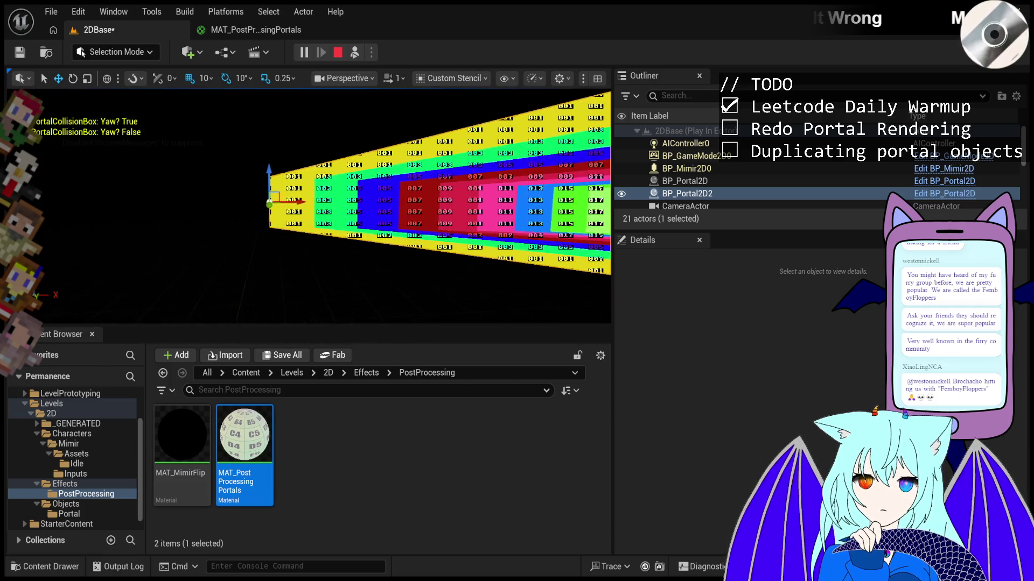
{"action": "left_click", "coordinate": [355, 53]}
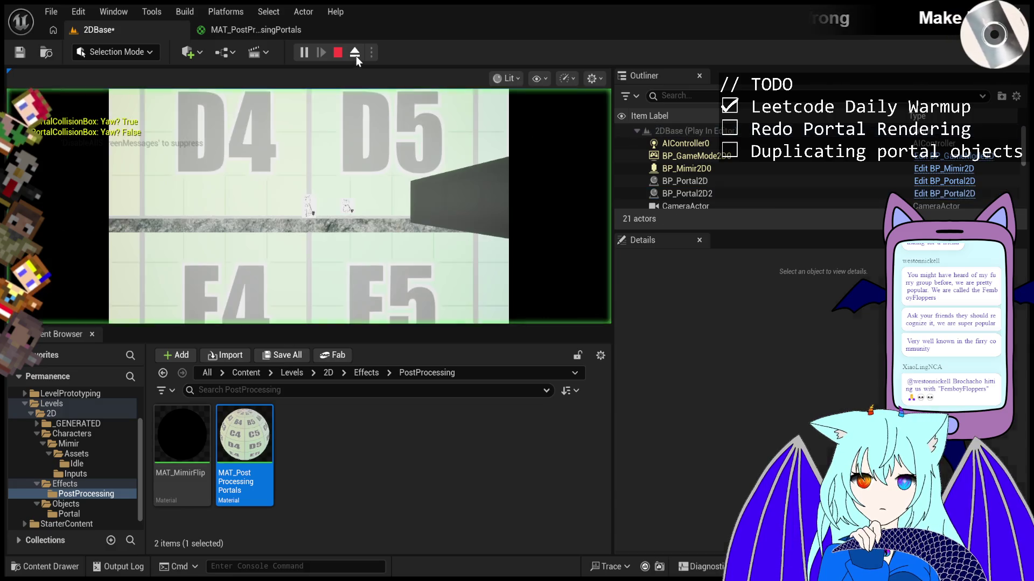
{"action": "key", "text": "d"}
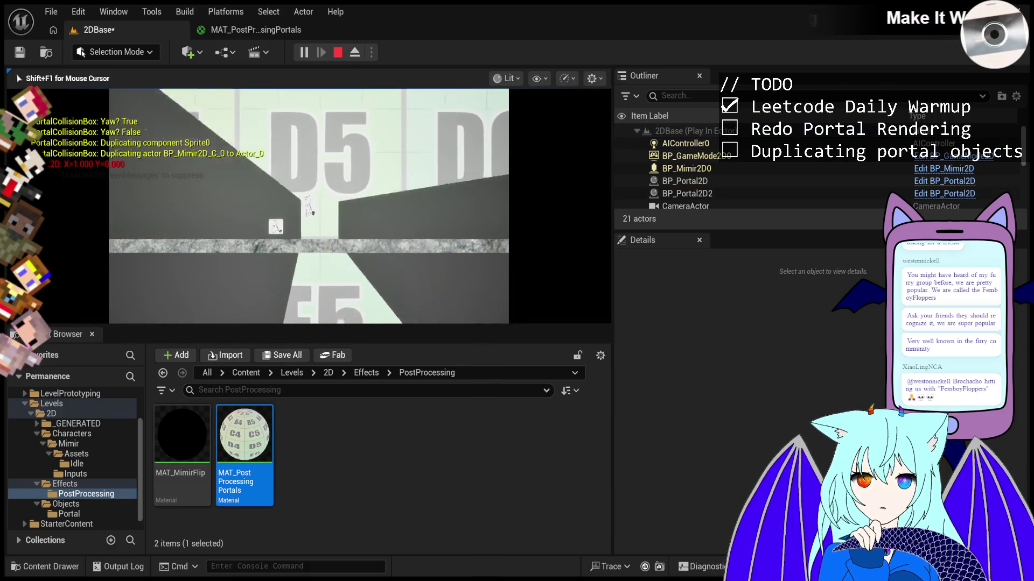
{"action": "key", "text": "F8"}
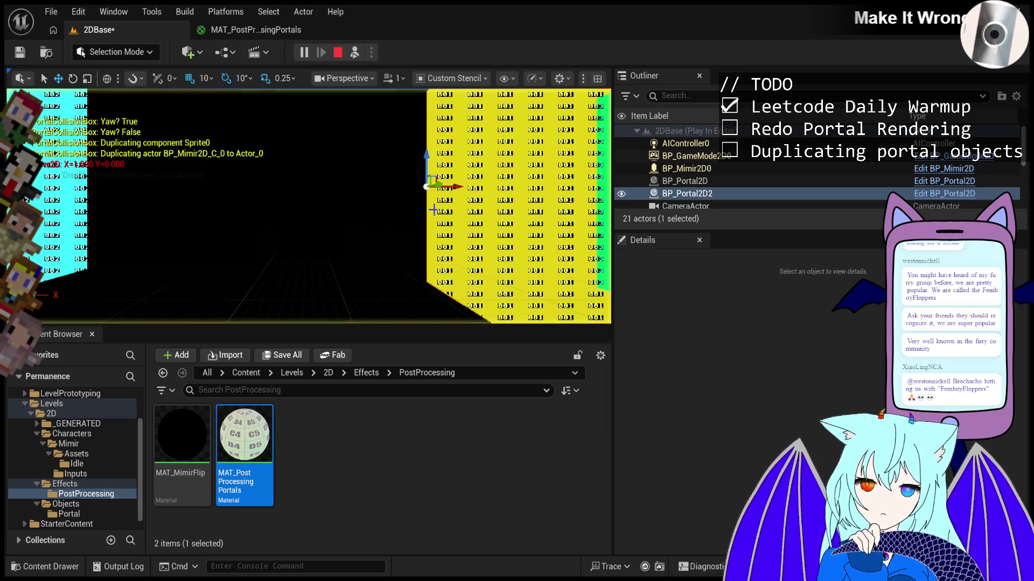
{"action": "scroll", "coordinate": [308, 206], "scroll_direction": "down", "scroll_amount": 5}
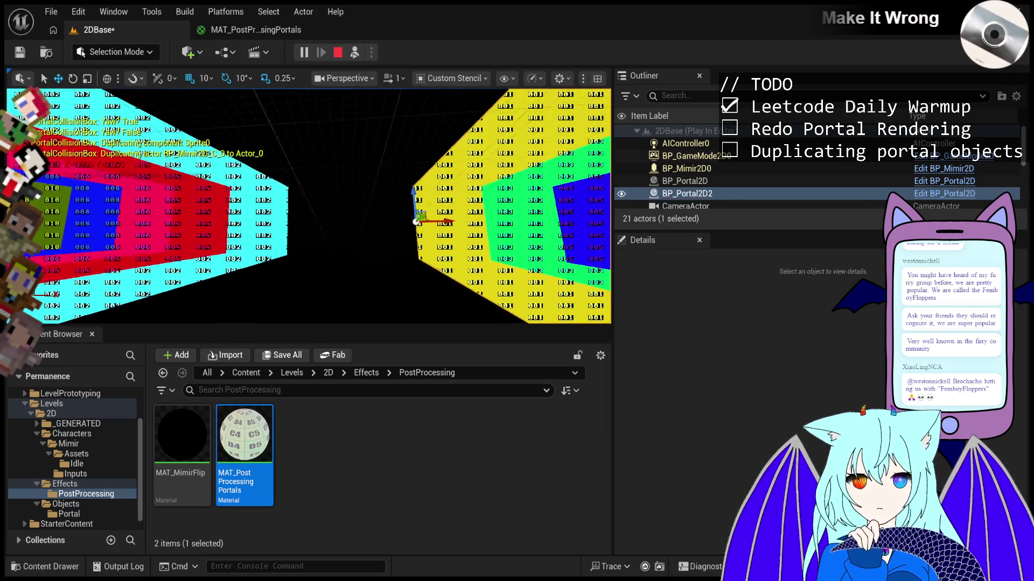
{"action": "key", "text": "Escape"}
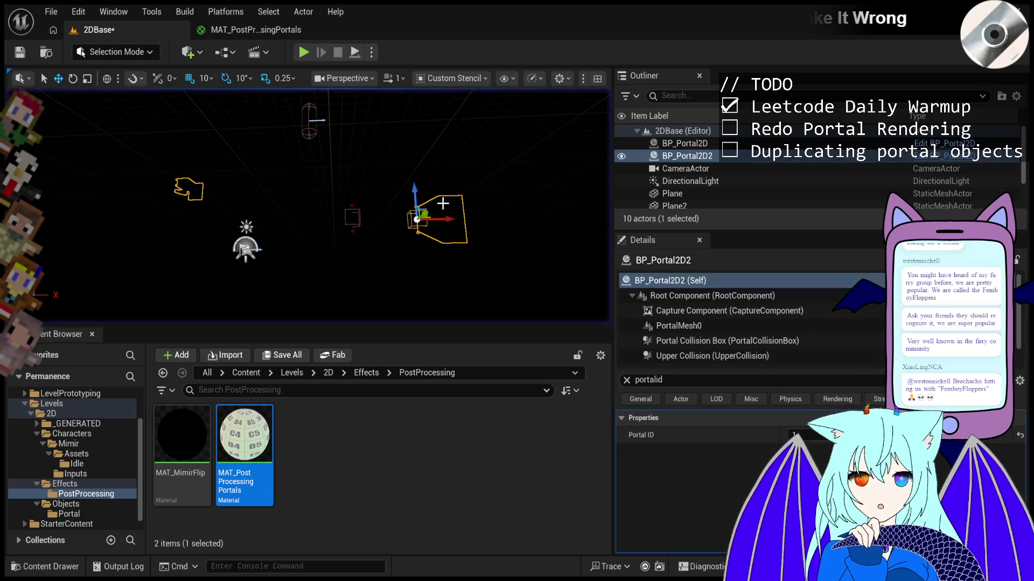
- Set BP_Portal2D's Portal ID to 1
{"action": "left_click", "coordinate": [713, 138]}
{"action": "left_click", "coordinate": [831, 436]}
{"action": "type", "text": "1"}
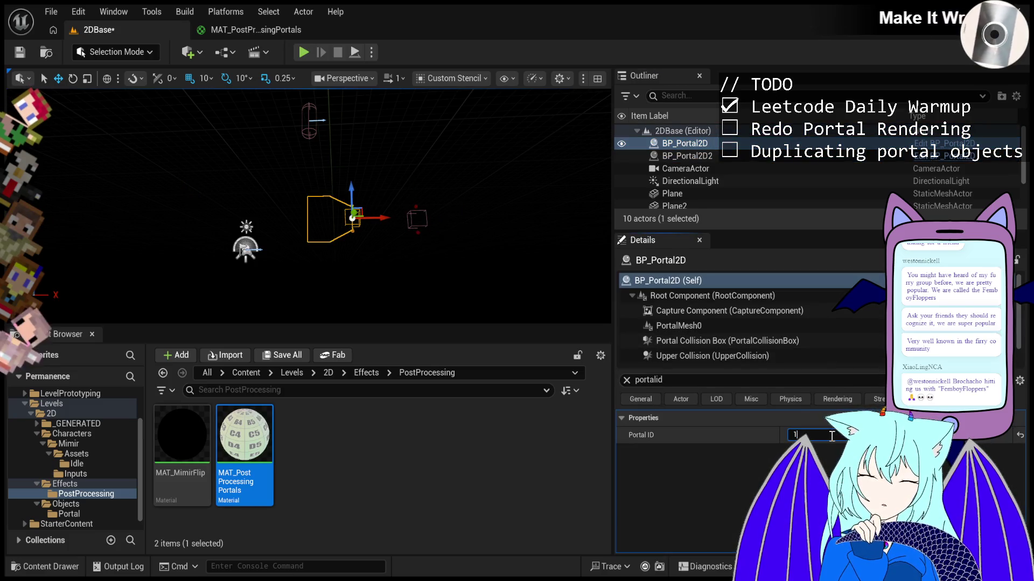
- Play the level, walk the character right into the portals, and eject with F8
{"action": "left_click", "coordinate": [303, 54]}
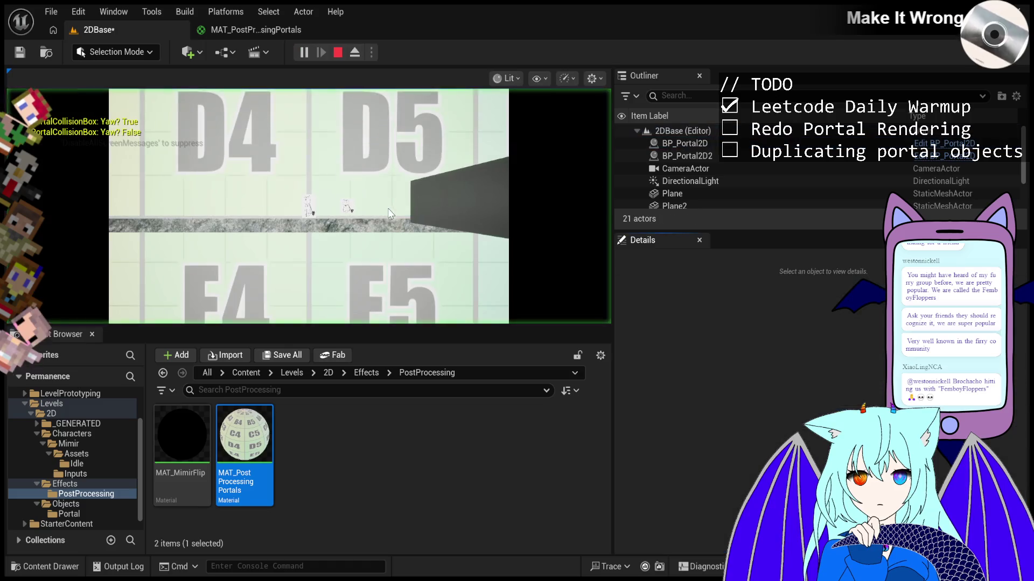
{"action": "key", "text": "d"}
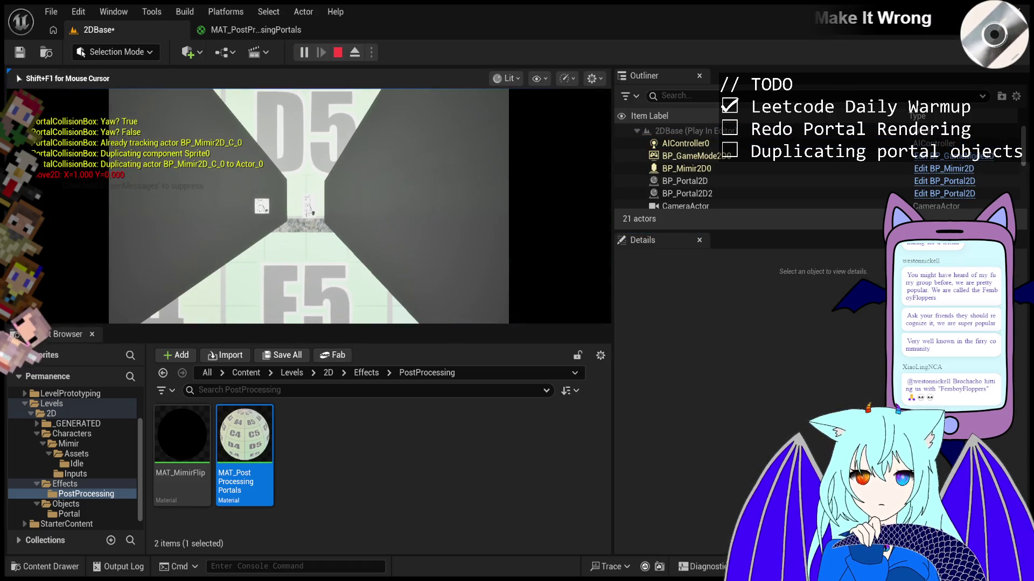
{"action": "key", "text": "F8"}
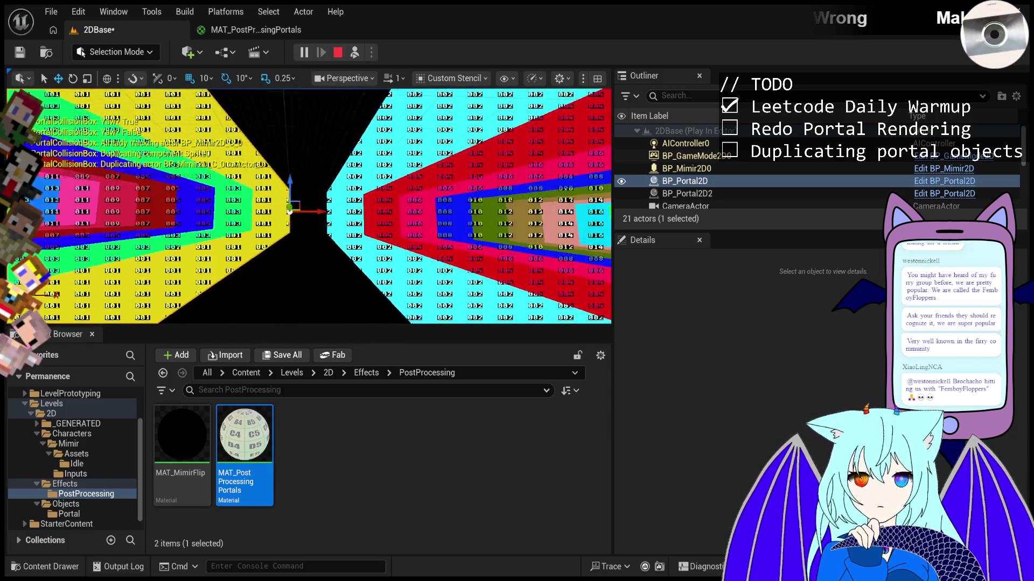
- Shift the view between the yellow and cyan portal walls to compare their stencil values
{"action": "key", "text": "Right"}
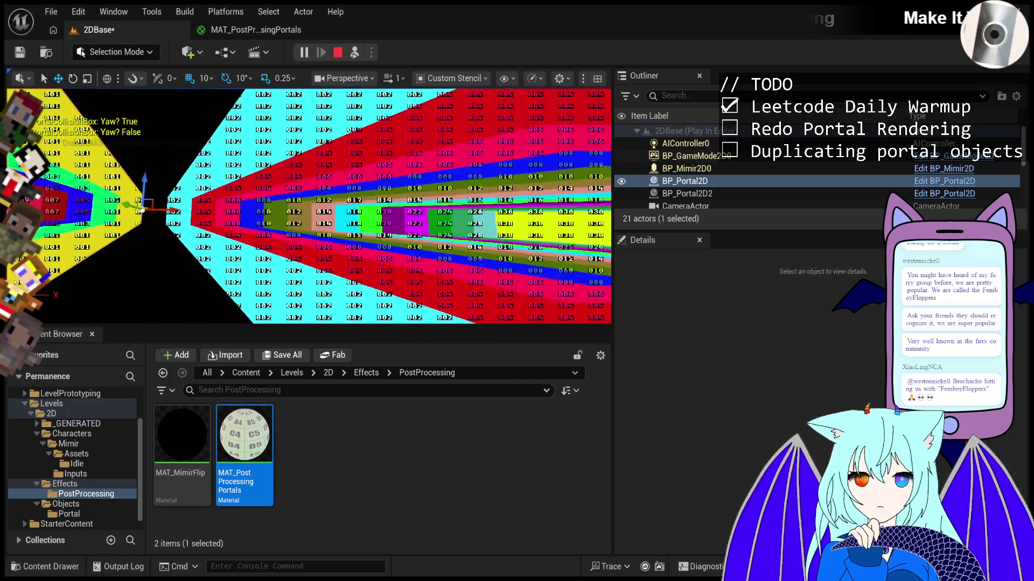
{"action": "key", "text": "Left"}
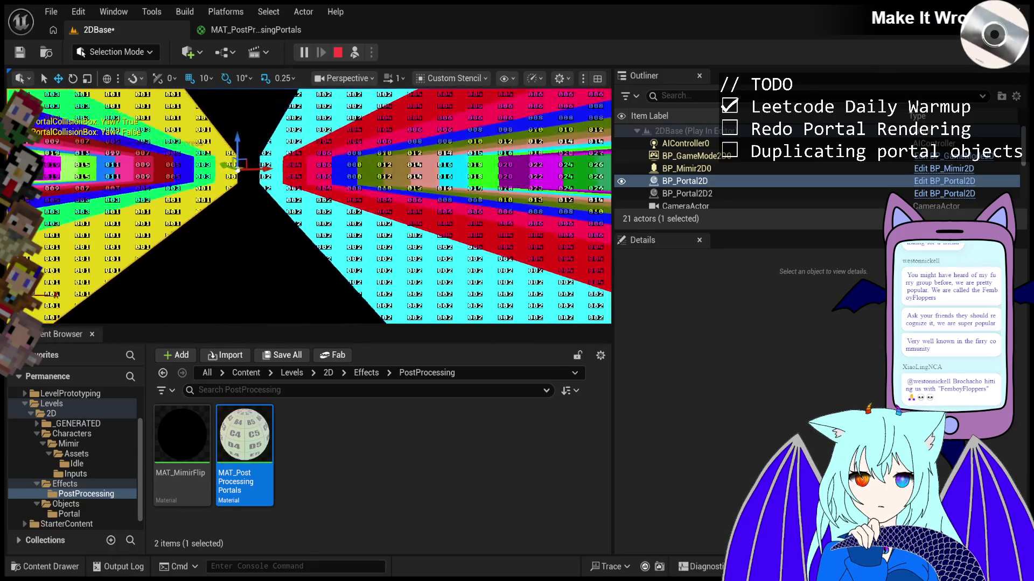
{"action": "key", "text": "Right"}
{"action": "key", "text": "Left"}
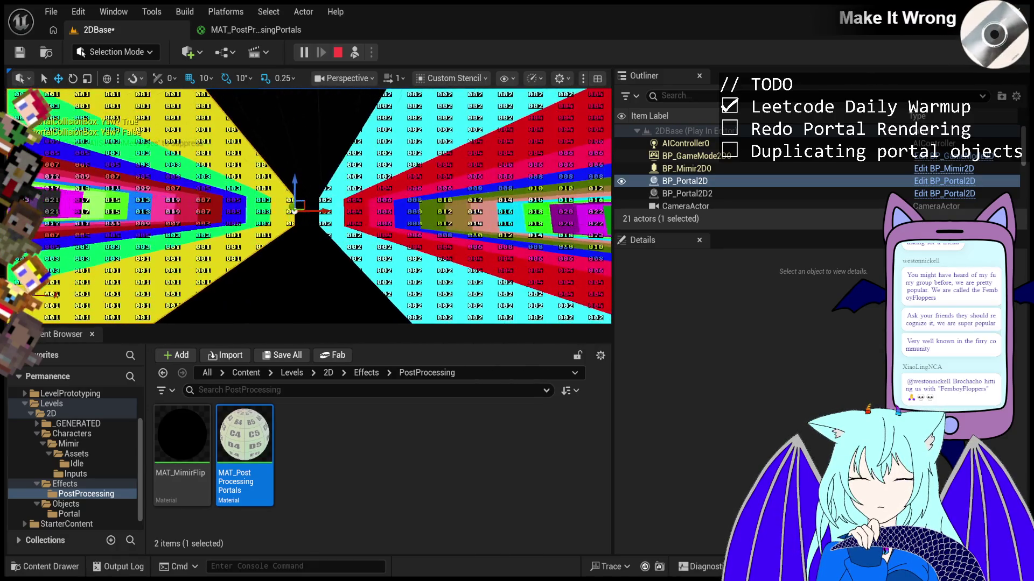
{"action": "key", "text": "Right"}
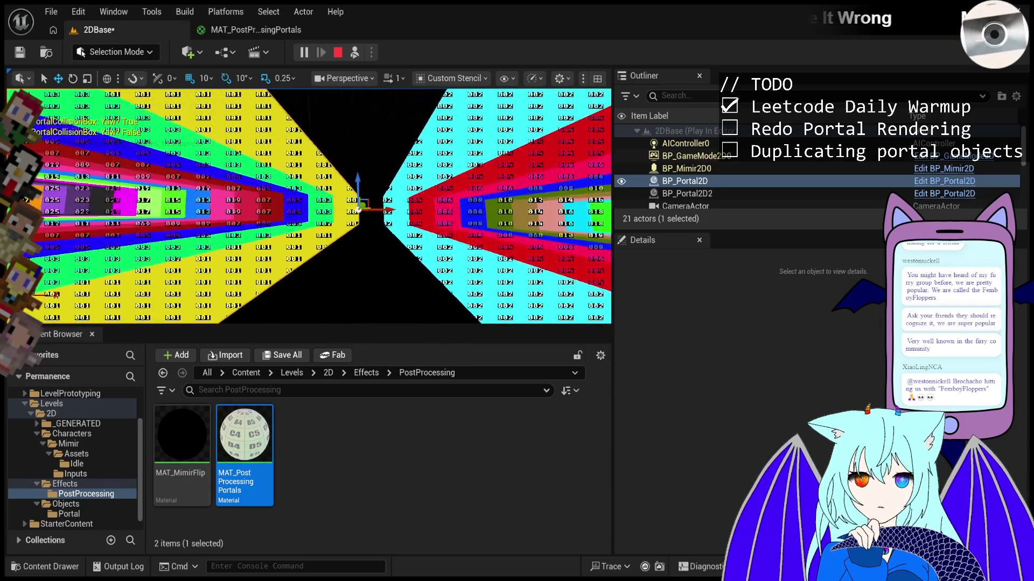
{"action": "key", "text": "Right"}
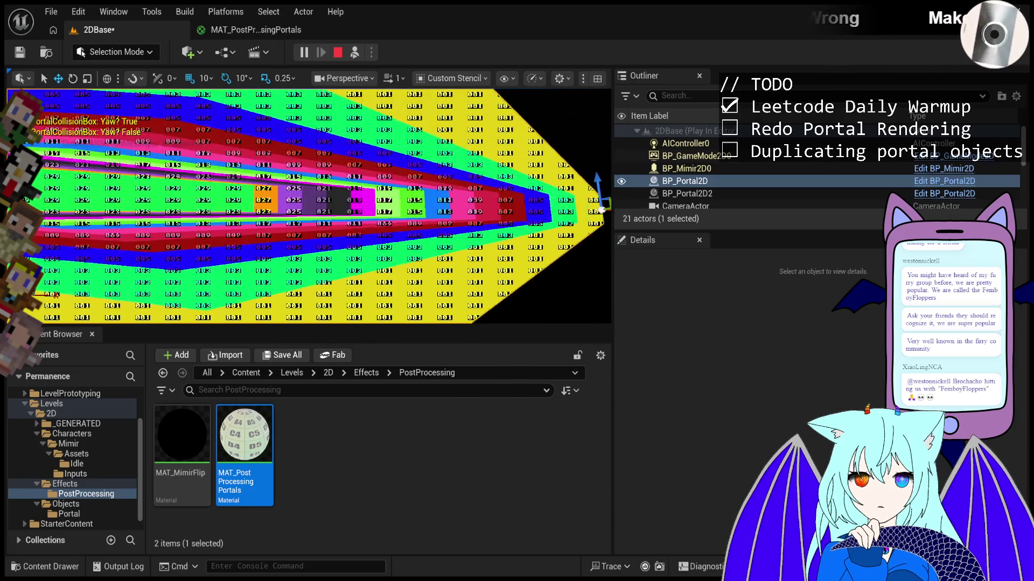
{"action": "key", "text": "Left"}
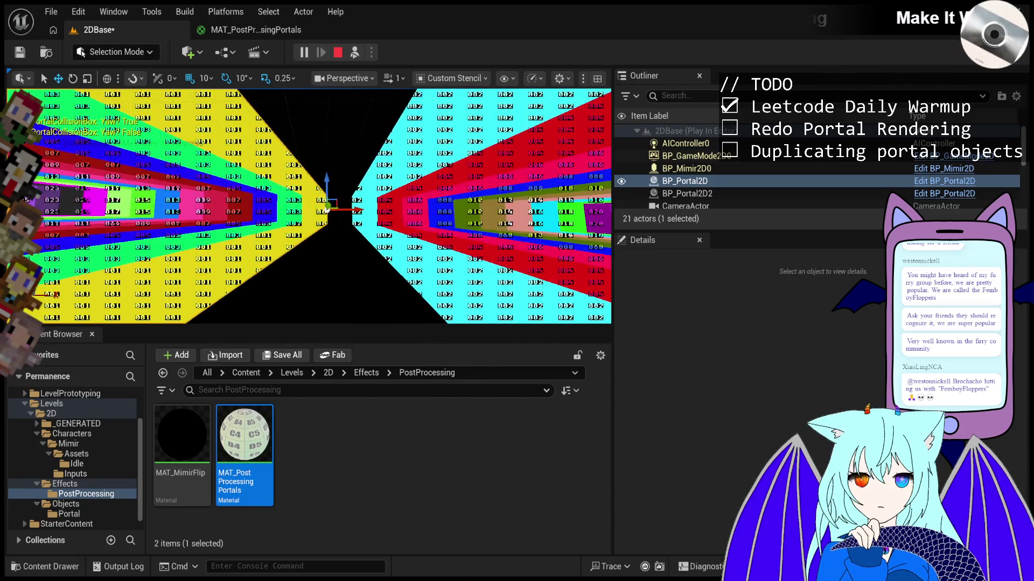
{"action": "key", "text": "Left"}
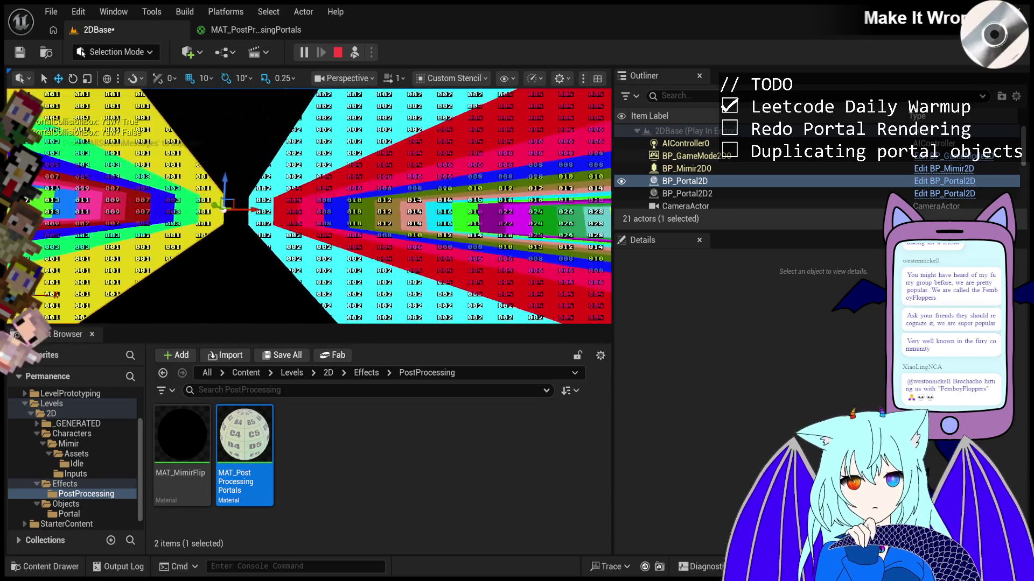
{"action": "key", "text": "Right"}
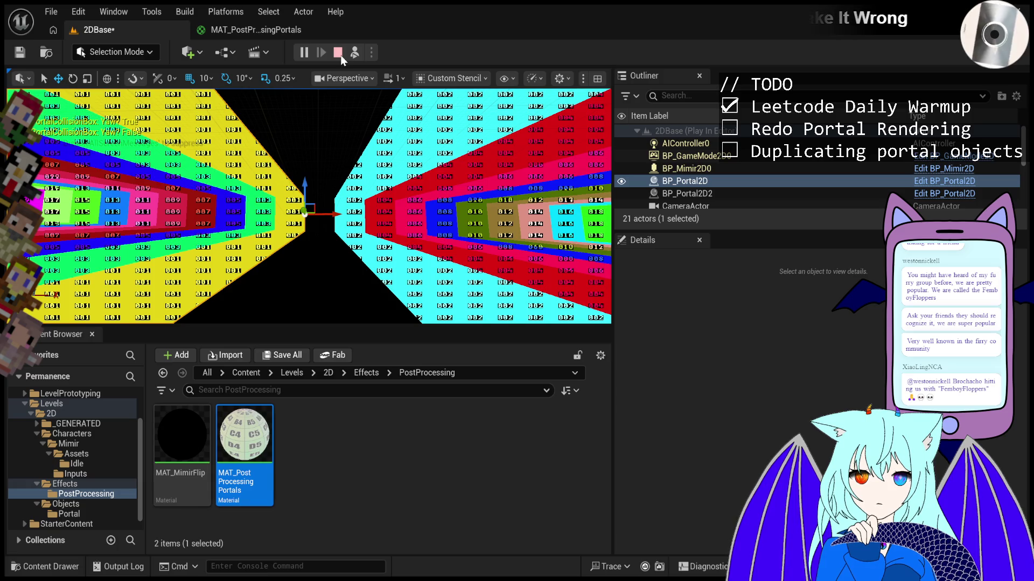
{"action": "left_click", "coordinate": [340, 55]}
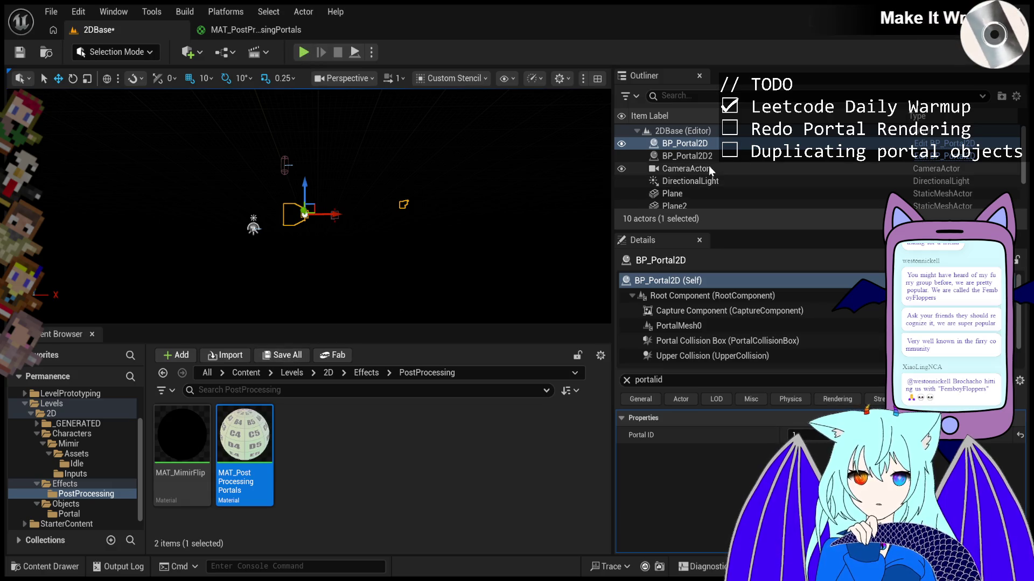
- Open the BP_Mimir2D Blueprint from the Mimir character folder
{"action": "scroll", "coordinate": [709, 166], "scroll_direction": "down", "scroll_amount": 1}
{"action": "scroll", "coordinate": [709, 166], "scroll_direction": "down", "scroll_amount": 2}
{"action": "scroll", "coordinate": [708, 166], "scroll_direction": "up", "scroll_amount": 4}
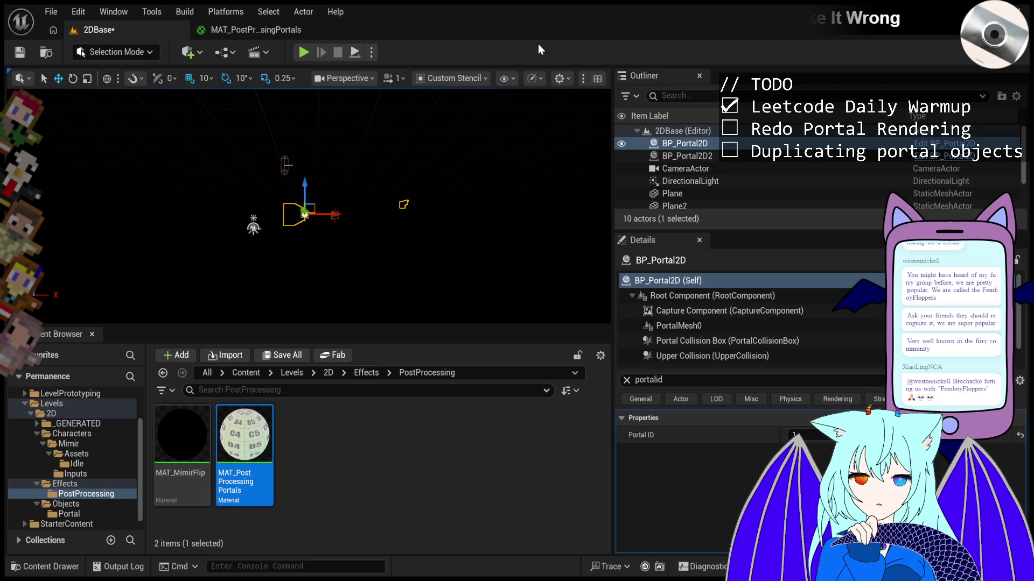
{"action": "left_click", "coordinate": [165, 468]}
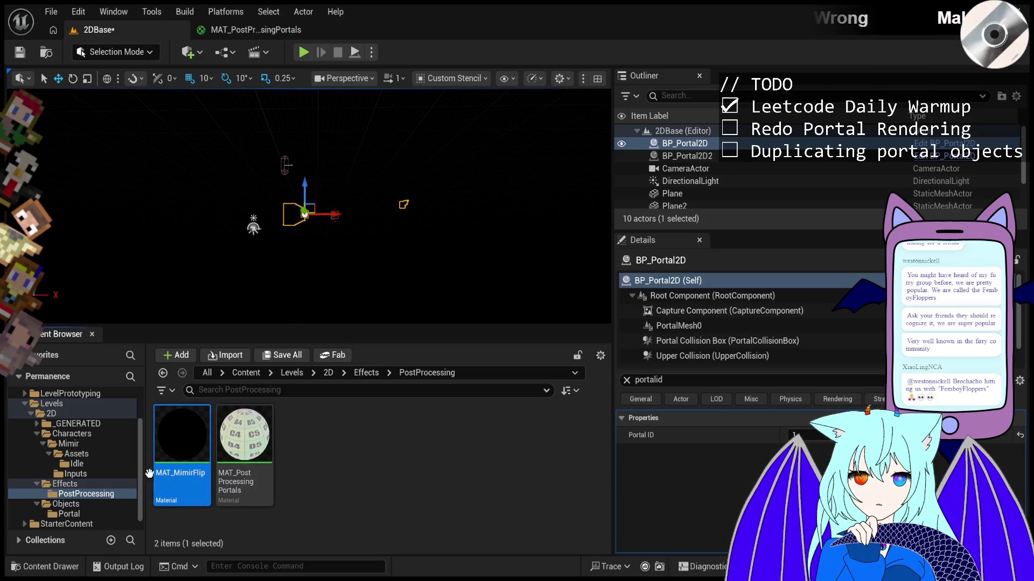
{"action": "left_click", "coordinate": [83, 444]}
{"action": "double_click", "coordinate": [313, 449]}
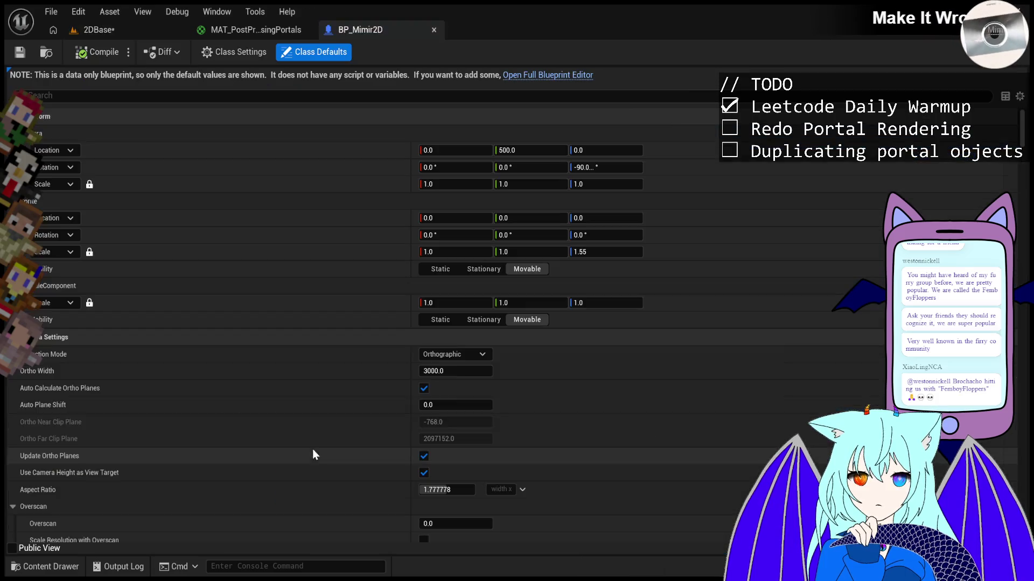
- Search the class defaults, trying 'smooth', 'post' and 'chromaterial' before settling on 'mats'
{"action": "scroll", "coordinate": [314, 299], "scroll_direction": "down", "scroll_amount": 5}
{"action": "scroll", "coordinate": [332, 226], "scroll_direction": "up", "scroll_amount": 5}
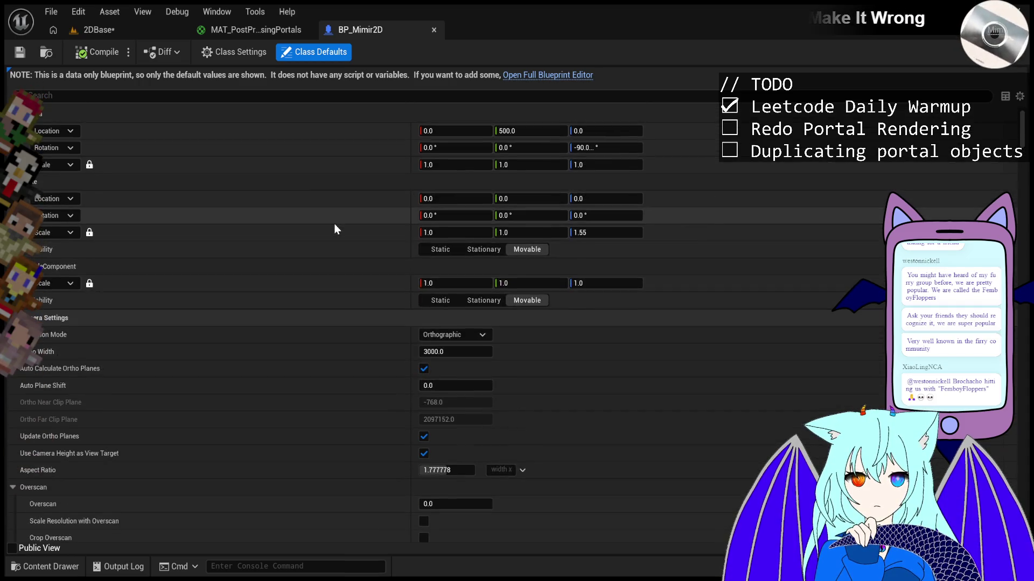
{"action": "scroll", "coordinate": [334, 224], "scroll_direction": "up", "scroll_amount": 1}
{"action": "left_click", "coordinate": [353, 96]}
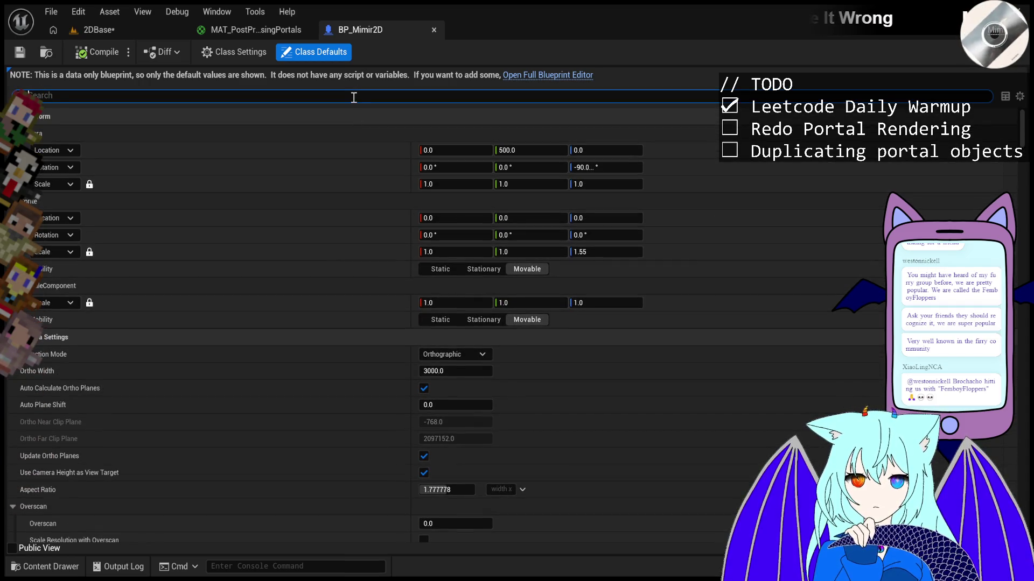
{"action": "type", "text": "smooth"}
{"action": "key", "text": "ctrl+a"}
{"action": "type", "text": "post"}
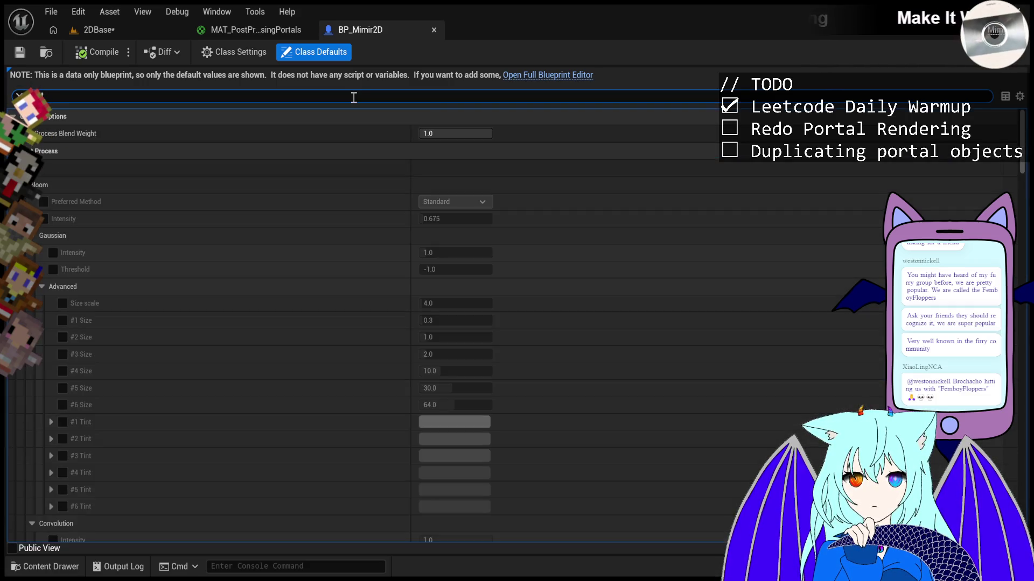
{"action": "key", "text": "ctrl+a"}
{"action": "type", "text": "chroma"}
{"action": "type", "text": "terial"}
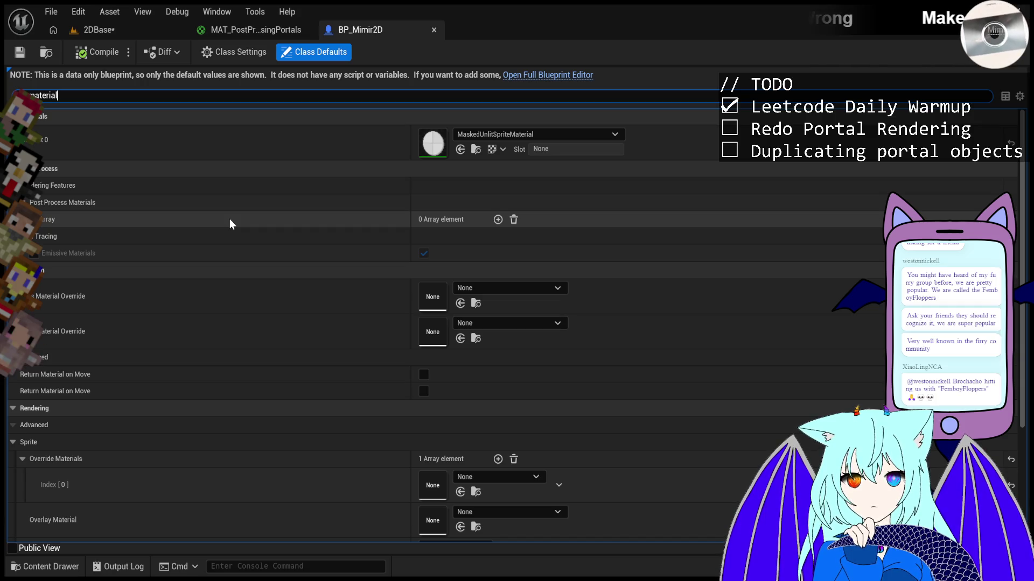
{"action": "key", "text": "BackSpace"}
{"action": "key", "text": "BackSpace"}
{"action": "key", "text": "BackSpace"}
{"action": "key", "text": "BackSpace"}
{"action": "key", "text": "BackSpace"}
{"action": "type", "text": "s"}
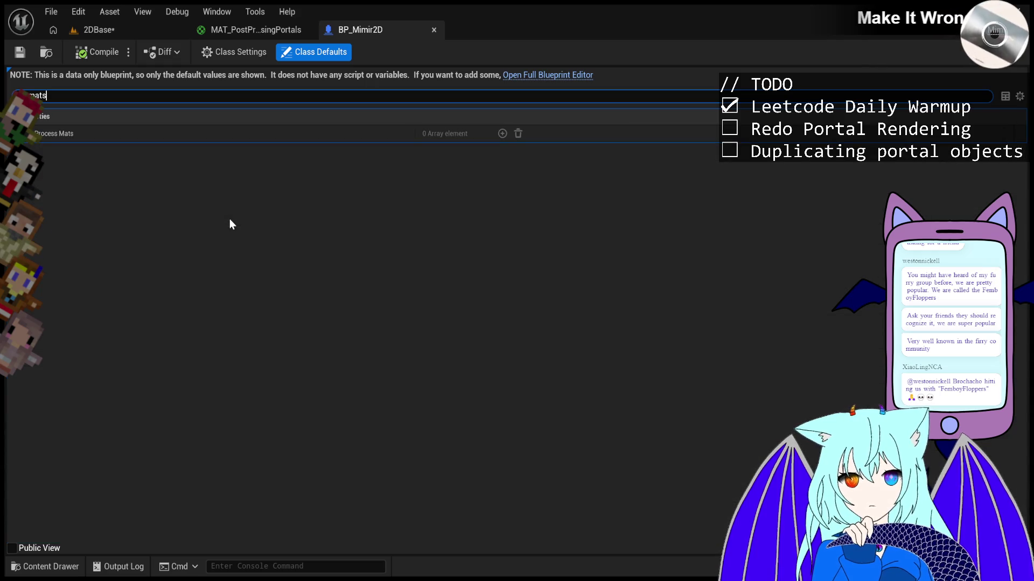
{"action": "left_click", "coordinate": [503, 133]}
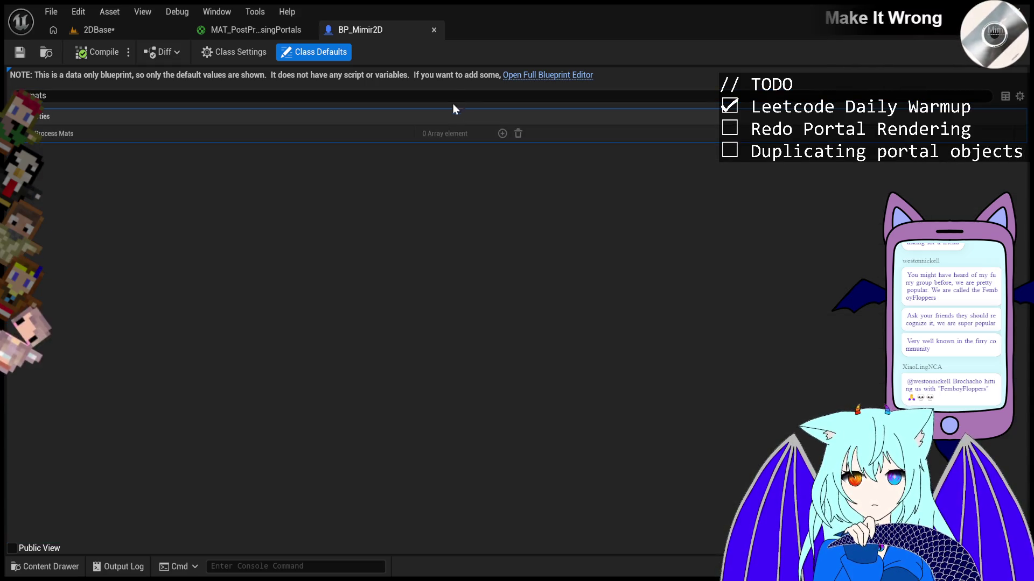
- Switch BP_Mimir2D to the full Blueprint editor
{"action": "left_click", "coordinate": [563, 75]}
{"action": "left_click", "coordinate": [95, 29]}
{"action": "left_click", "coordinate": [348, 32]}
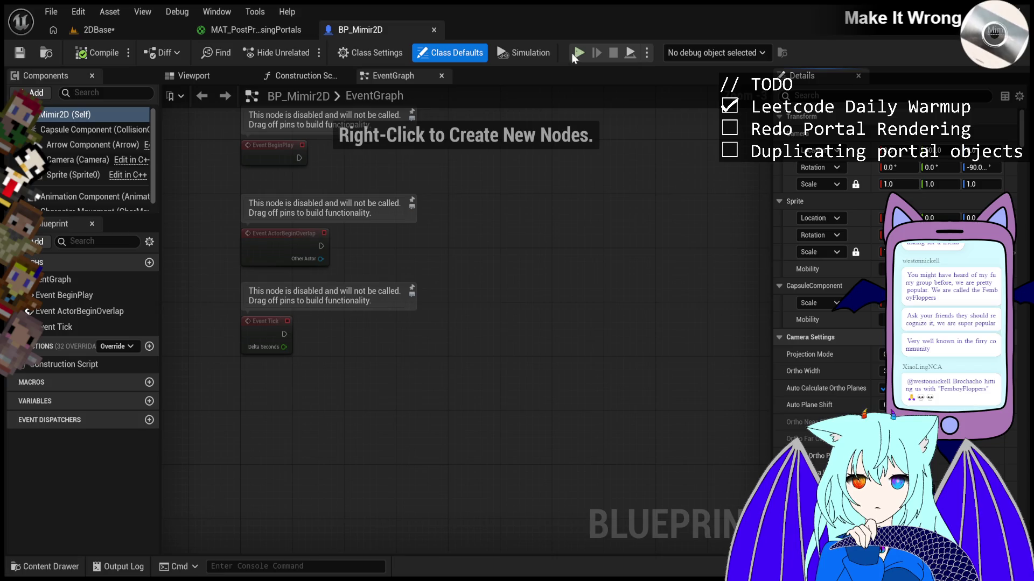
- Filter BP_Mimir2D's Details by 'mats', then switch to the 2DBase level tab
{"action": "left_click", "coordinate": [106, 30]}
{"action": "left_click", "coordinate": [353, 31]}
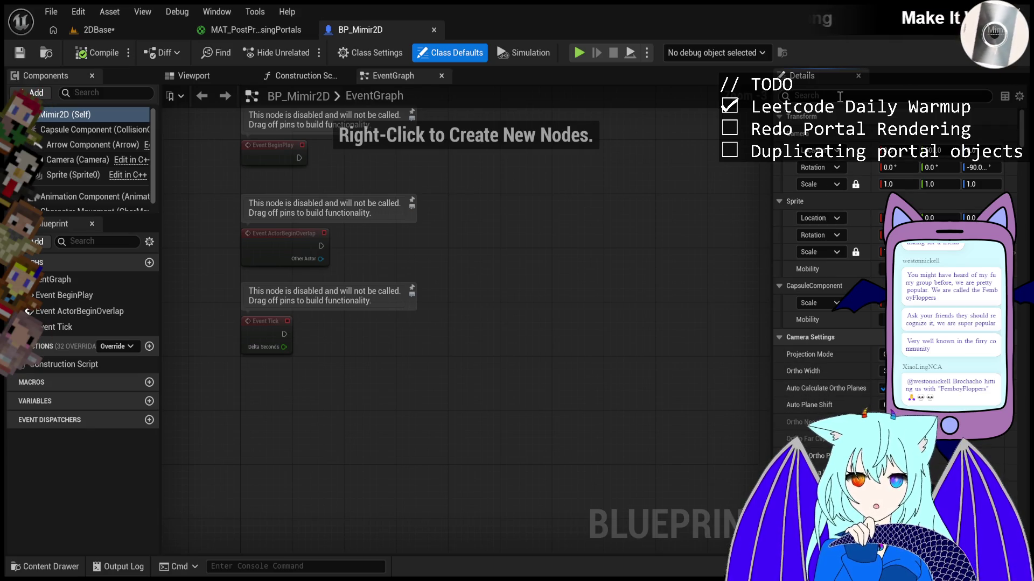
{"action": "type", "text": "mats"}
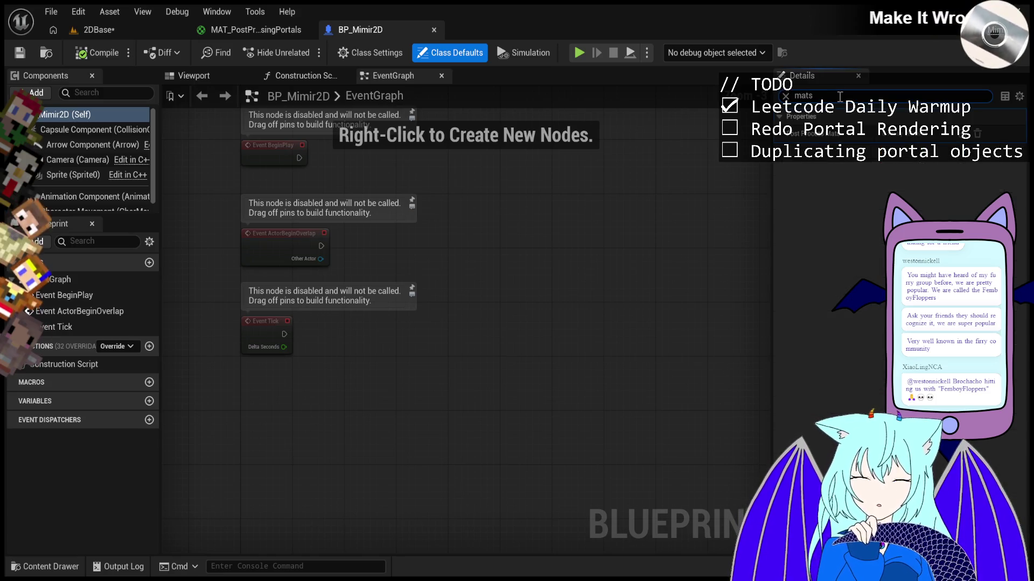
{"action": "left_click", "coordinate": [118, 35]}
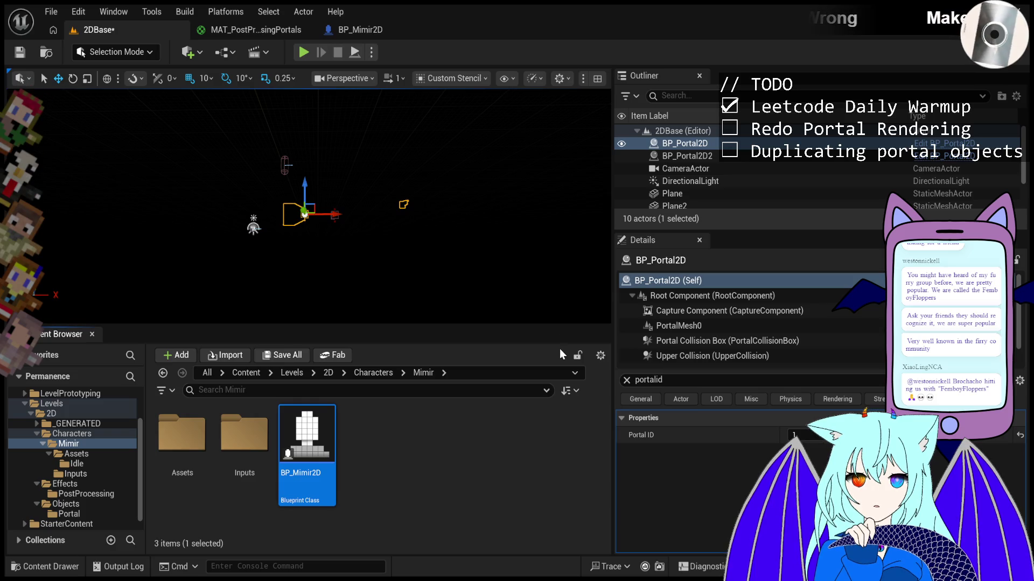
- Close the BP_Mimir2D Blueprint tab and return to the 2DBase level editor
{"action": "left_click", "coordinate": [357, 37]}
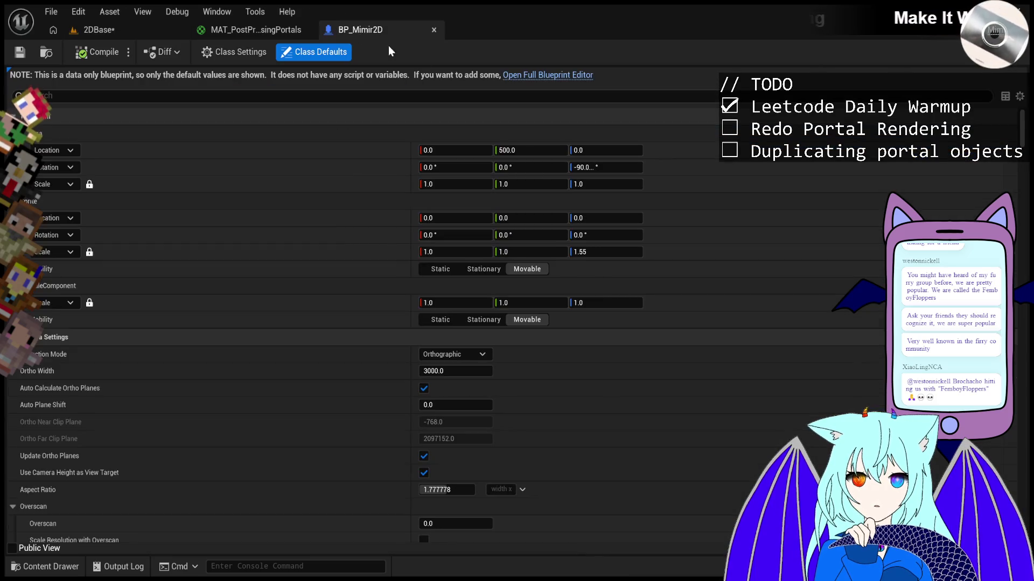
{"action": "type", "text": "mats"}
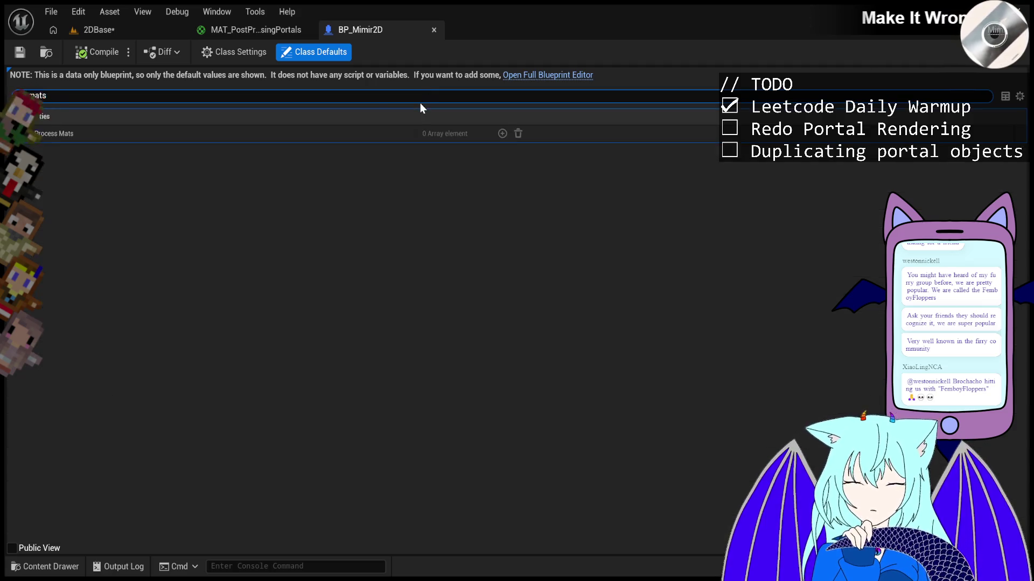
{"action": "left_click", "coordinate": [434, 30]}
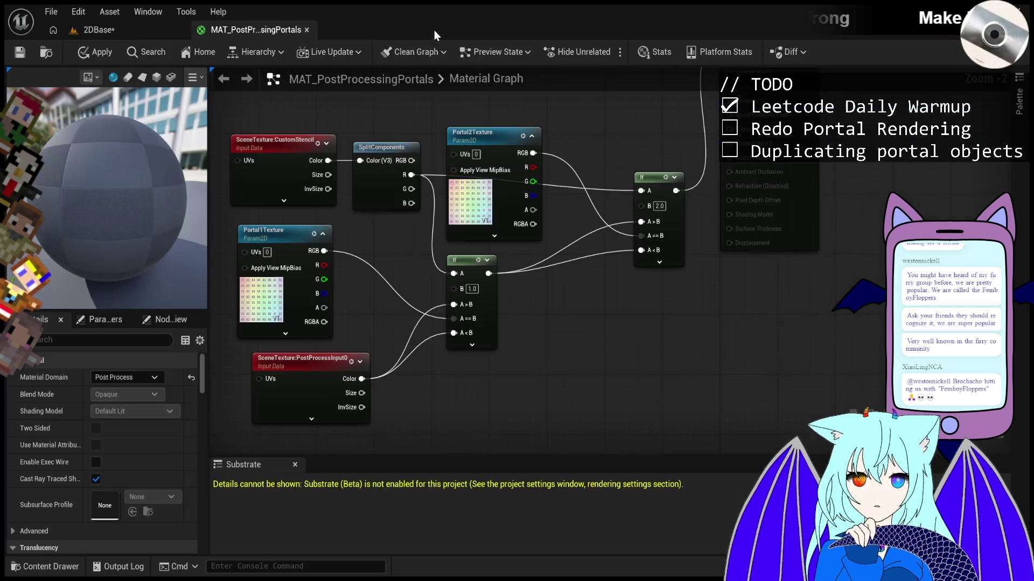
{"action": "left_click", "coordinate": [107, 31]}
- Reopen BP_Mimir2D from the Content Browser, search its properties for 'mats', and go back to 2DBase
{"action": "double_click", "coordinate": [311, 454]}
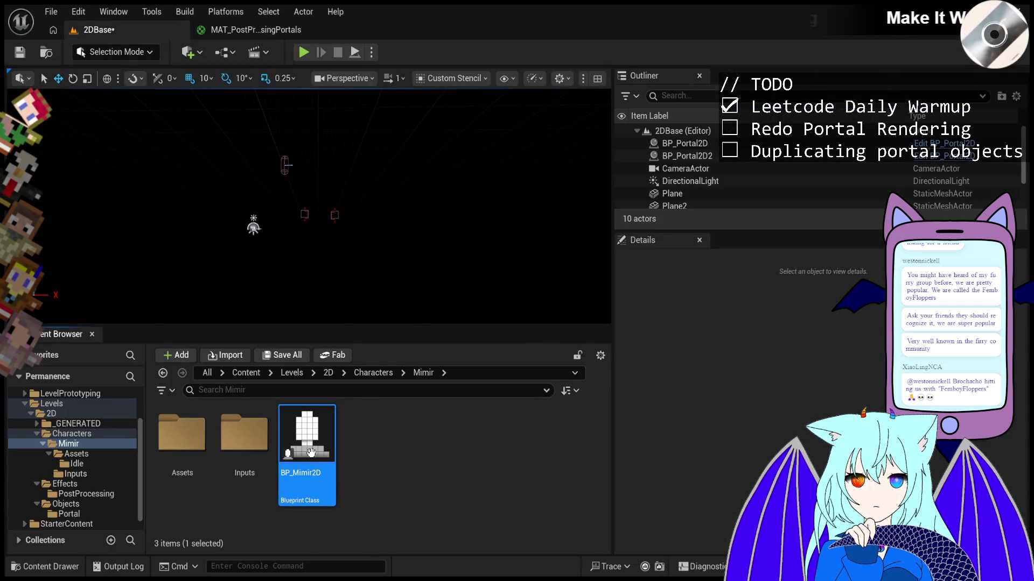
{"action": "left_click", "coordinate": [536, 95]}
{"action": "type", "text": "mats"}
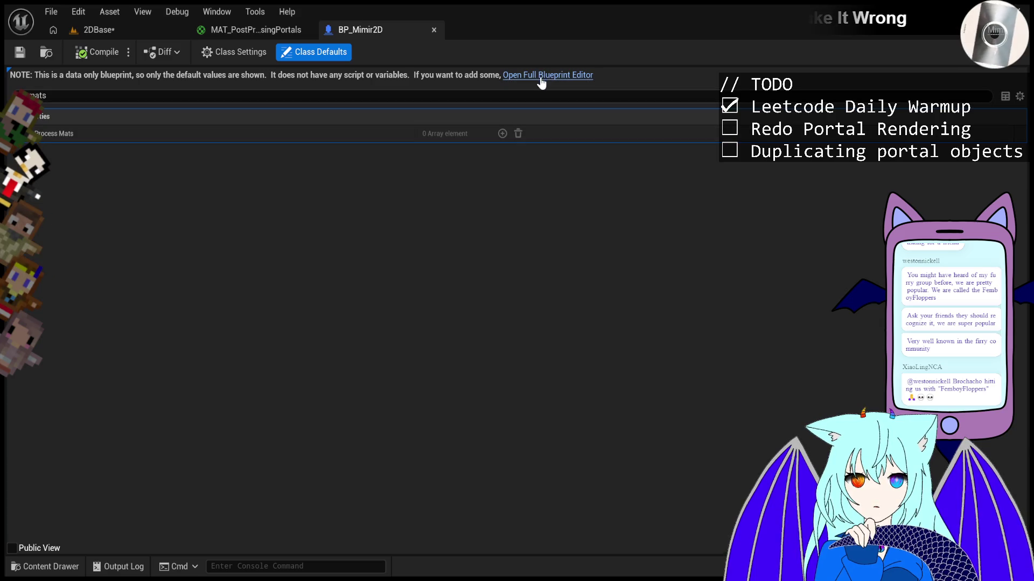
{"action": "left_click", "coordinate": [124, 29]}
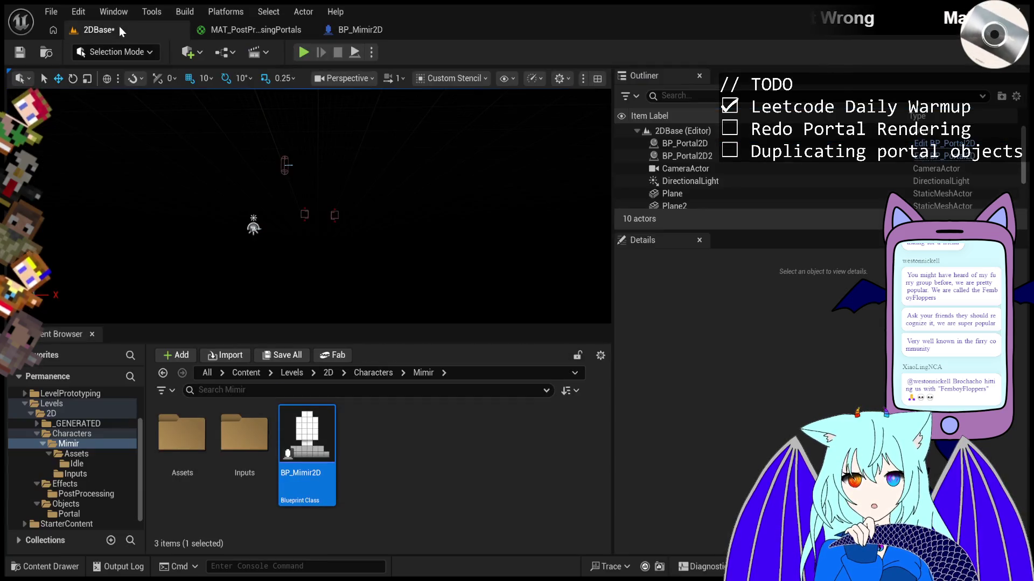
- Orbit the level view, then start and immediately stop a Play-In-Editor session
{"action": "scroll", "coordinate": [319, 171], "scroll_direction": "up", "scroll_amount": 10}
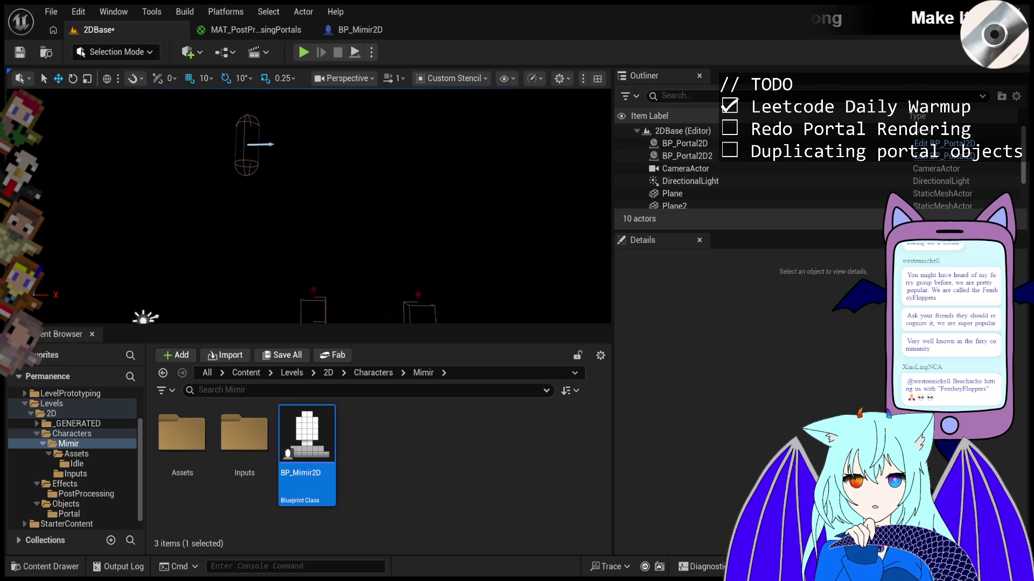
{"action": "left_click_drag", "start_coordinate": [318, 171], "coordinate": [403, 171]}
{"action": "left_click", "coordinate": [302, 54]}
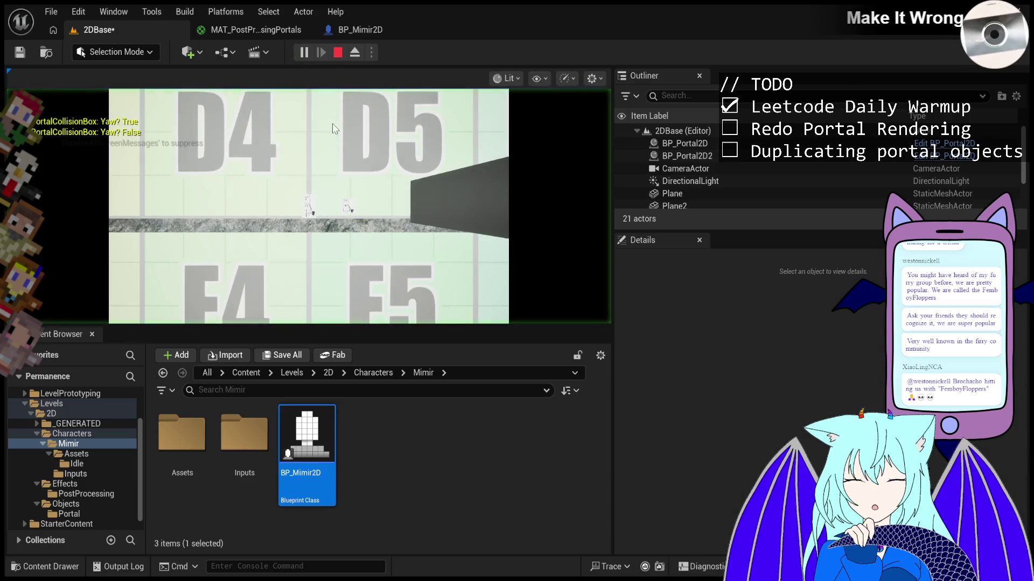
{"action": "left_click", "coordinate": [337, 53]}
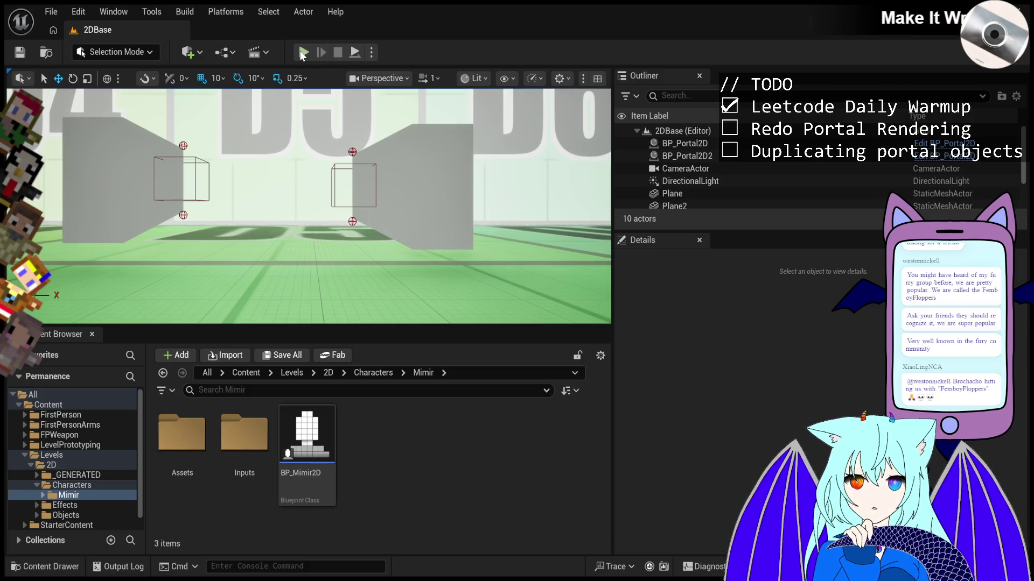
- Open BP_Mimir2D, filter its details to 'mats', and add one None element to Post Process Mats
{"action": "double_click", "coordinate": [314, 425]}
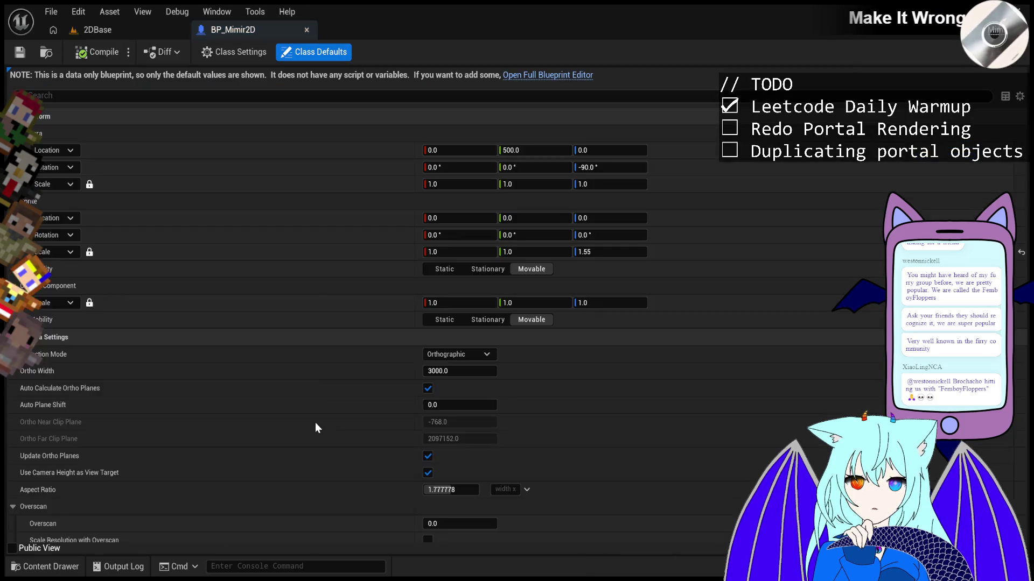
{"action": "left_click", "coordinate": [468, 100]}
{"action": "type", "text": "ts"}
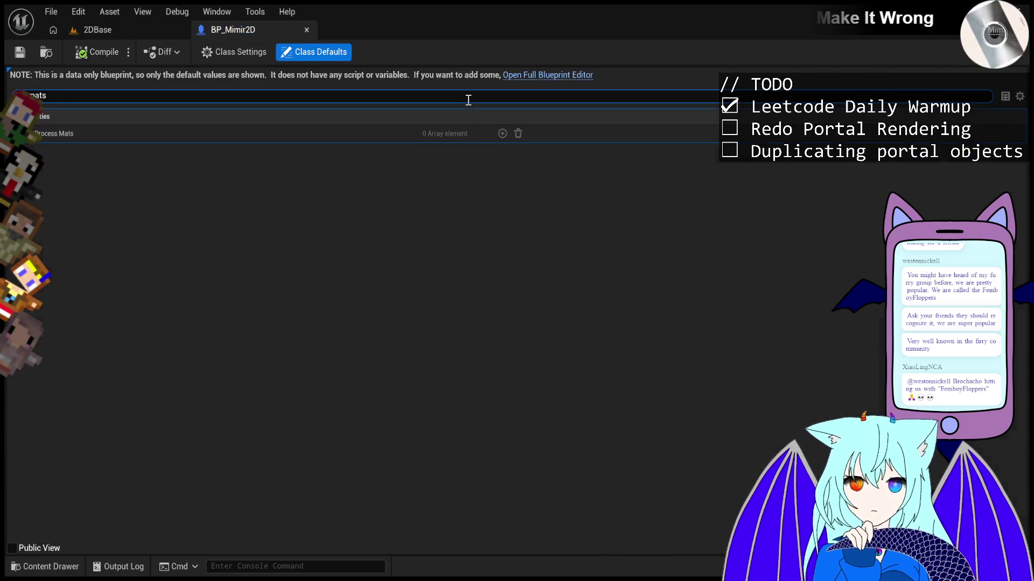
{"action": "key", "text": "BackSpace"}
{"action": "key", "text": "BackSpace"}
{"action": "key", "text": "BackSpace"}
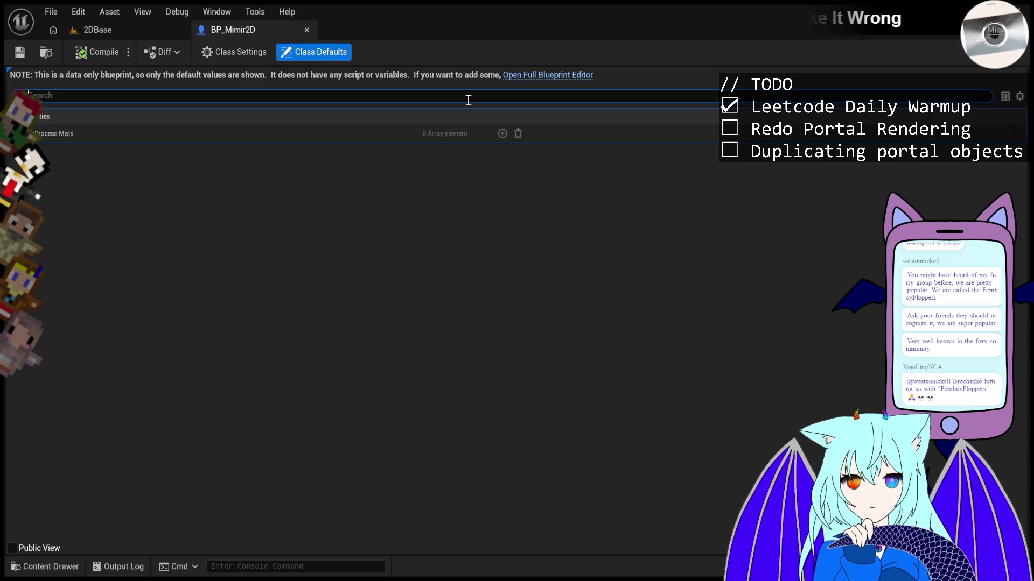
{"action": "type", "text": "mimi"}
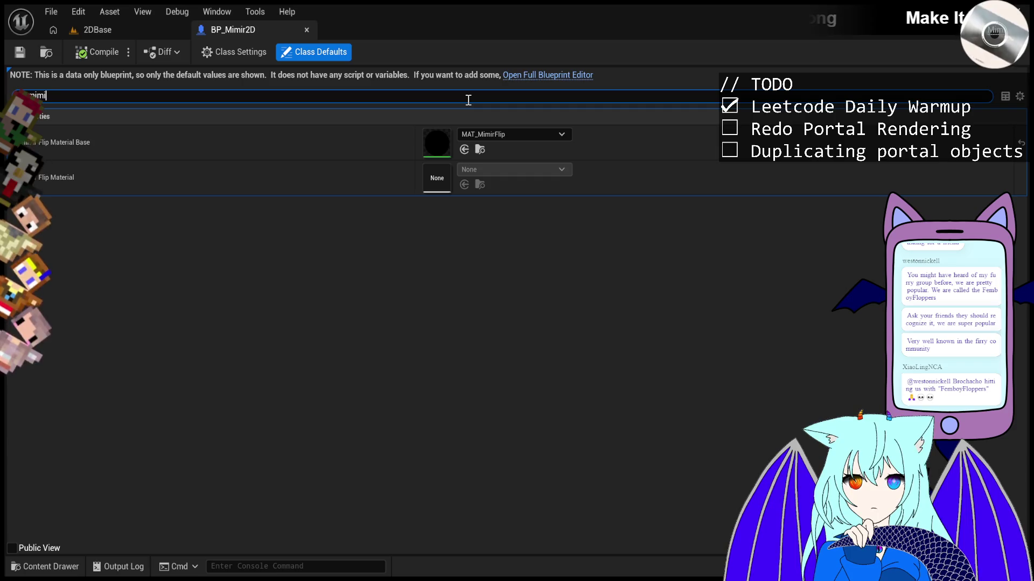
{"action": "key", "text": "ctrl+a"}
{"action": "type", "text": "mats"}
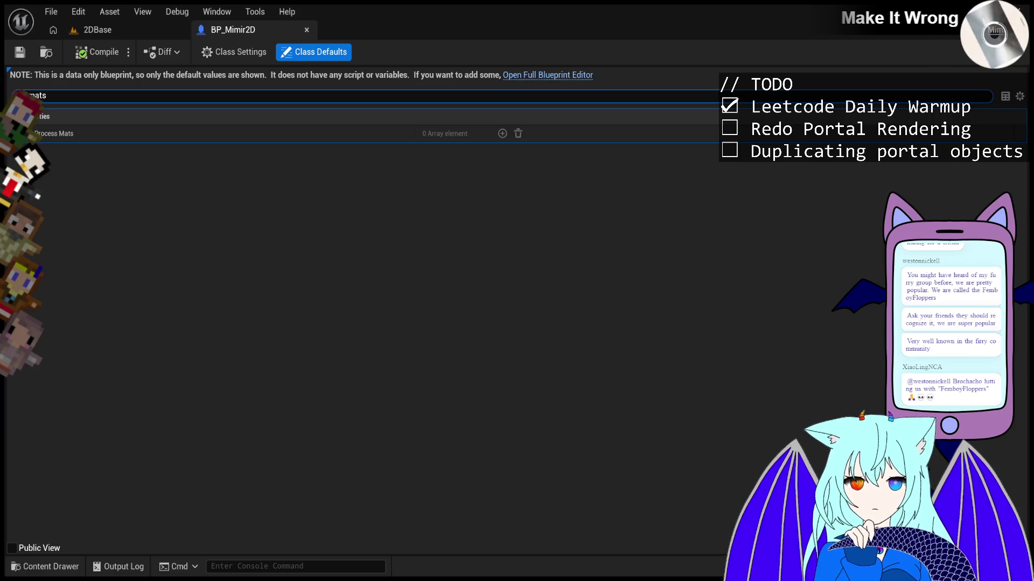
{"action": "left_click", "coordinate": [496, 132]}
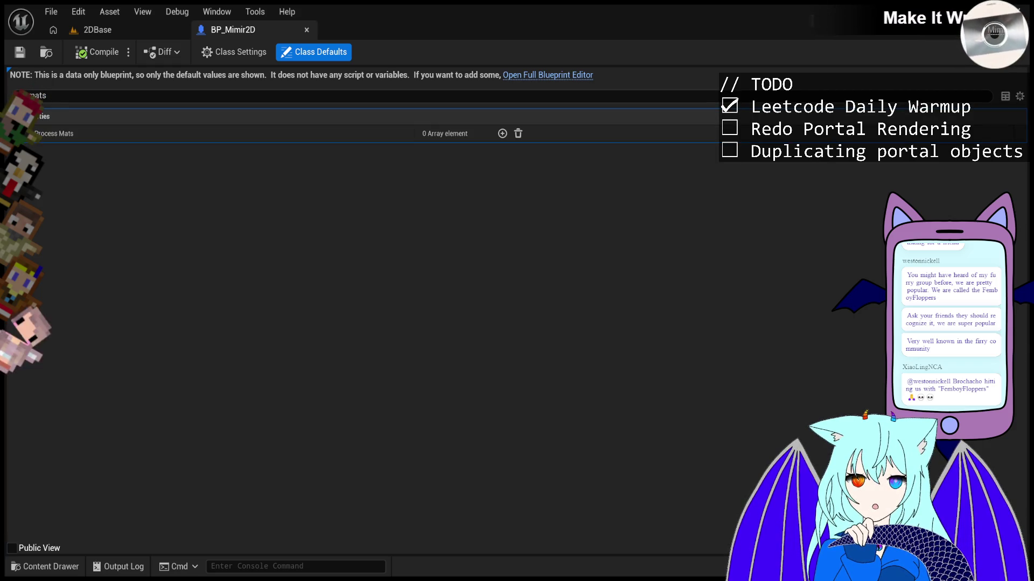
{"action": "left_click", "coordinate": [503, 134]}
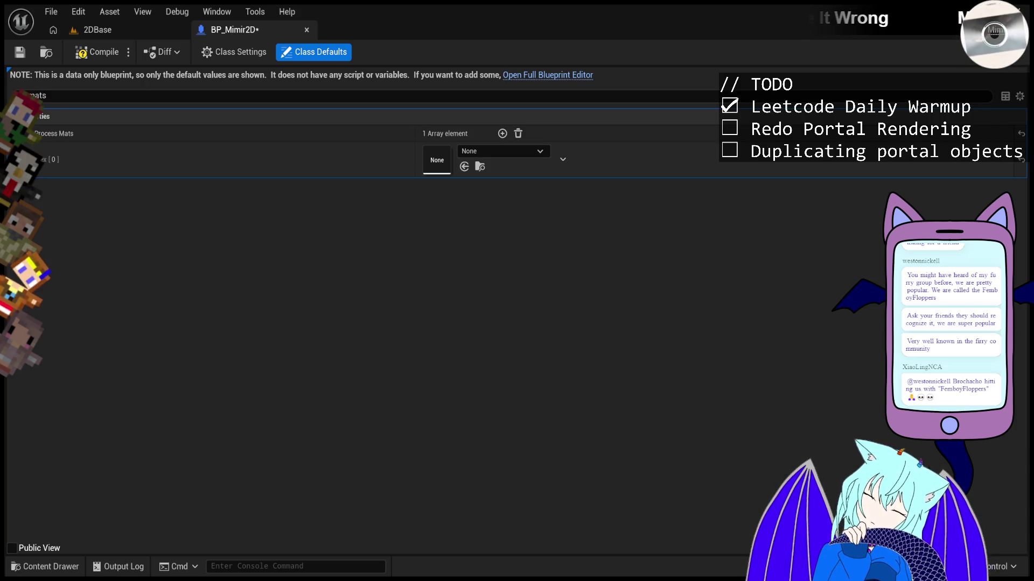
- Compile BP_Mimir2D, set Post Process Mats [0] to MAT_PostProcessingPortals, and return to 2DBase
{"action": "key", "text": "F7"}
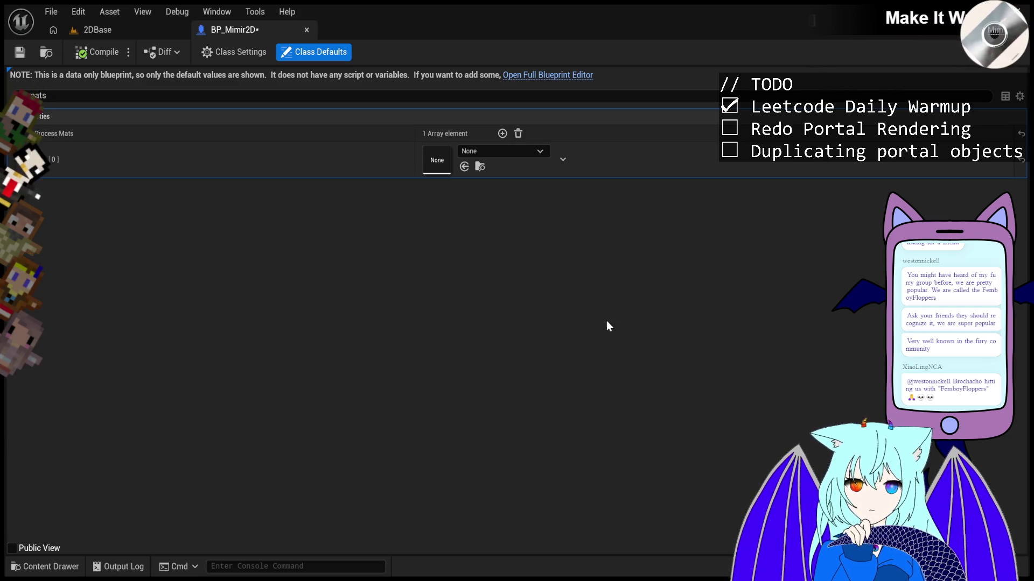
{"action": "key", "text": "ctrl+z"}
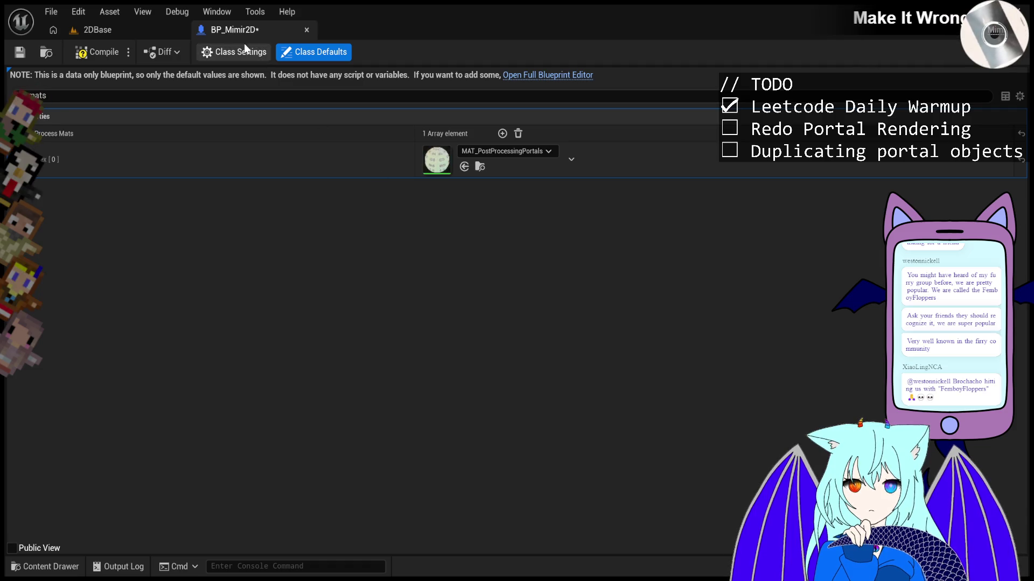
{"action": "left_click", "coordinate": [100, 30]}
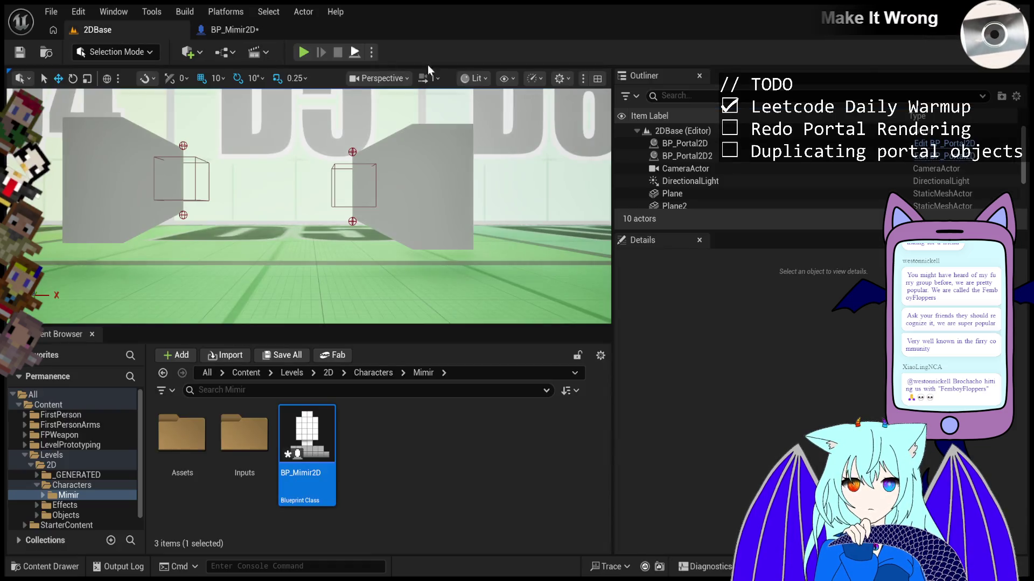
- Play-test the level by walking the character into the portal, then reopen BP_Mimir2D's defaults
{"action": "left_click", "coordinate": [302, 56]}
{"action": "key", "text": "d"}
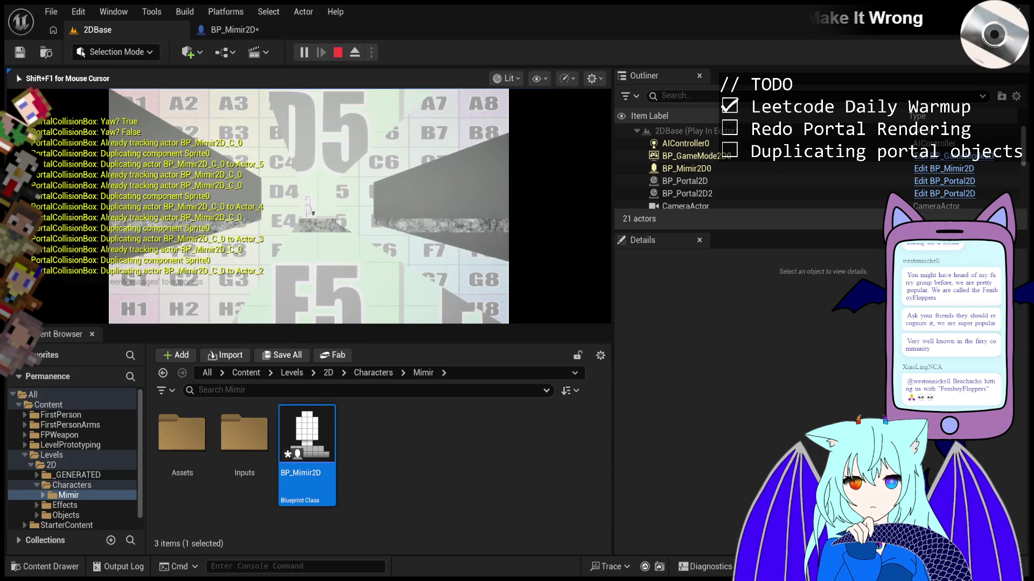
{"action": "key", "text": "Escape"}
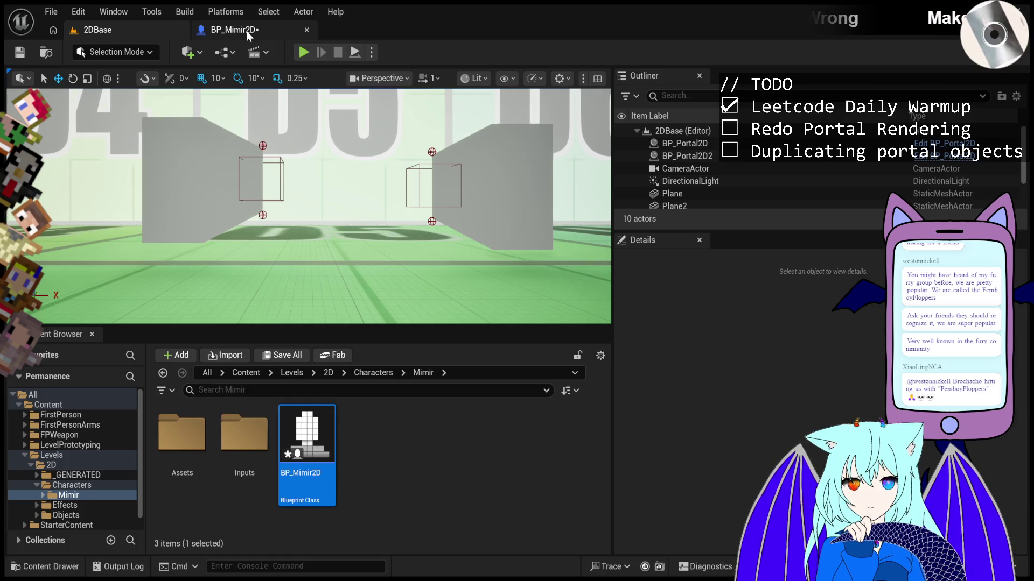
{"action": "left_click", "coordinate": [246, 30]}
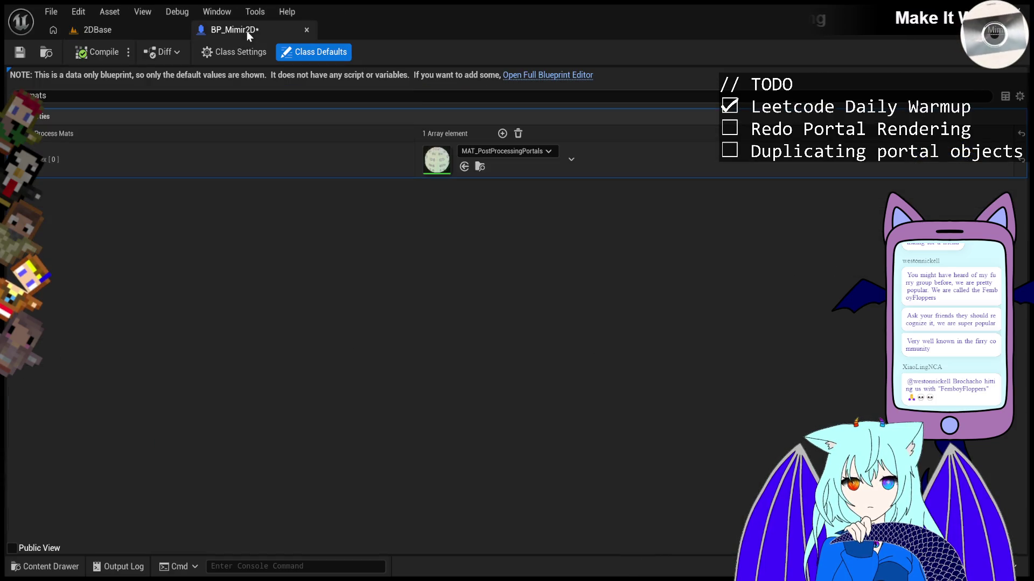
- Recheck that BP_Mimir2D's post-process material is MAT_PostProcessingPortals, ending on the 2DBase level
{"action": "left_click", "coordinate": [113, 30]}
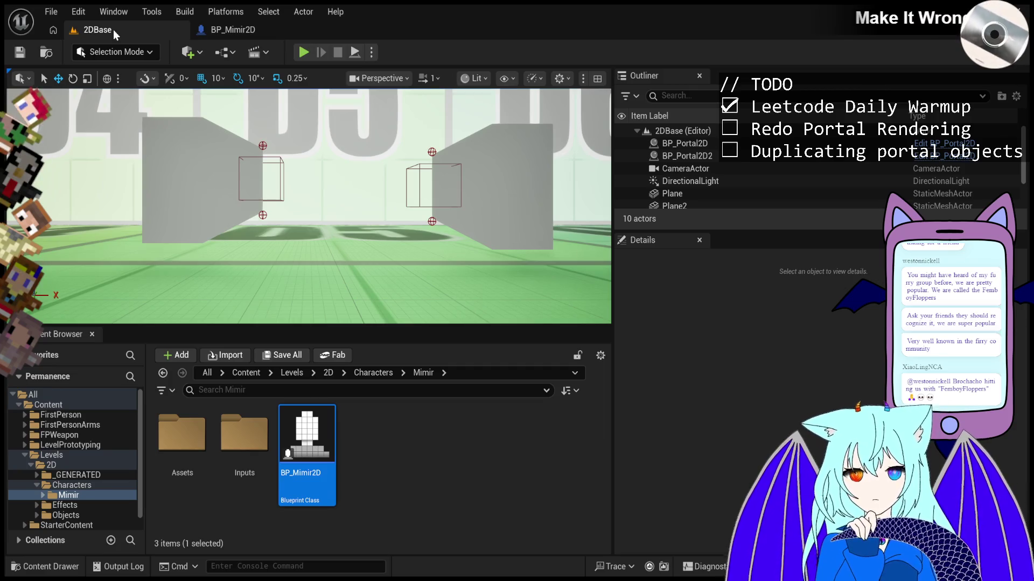
{"action": "left_click", "coordinate": [219, 30]}
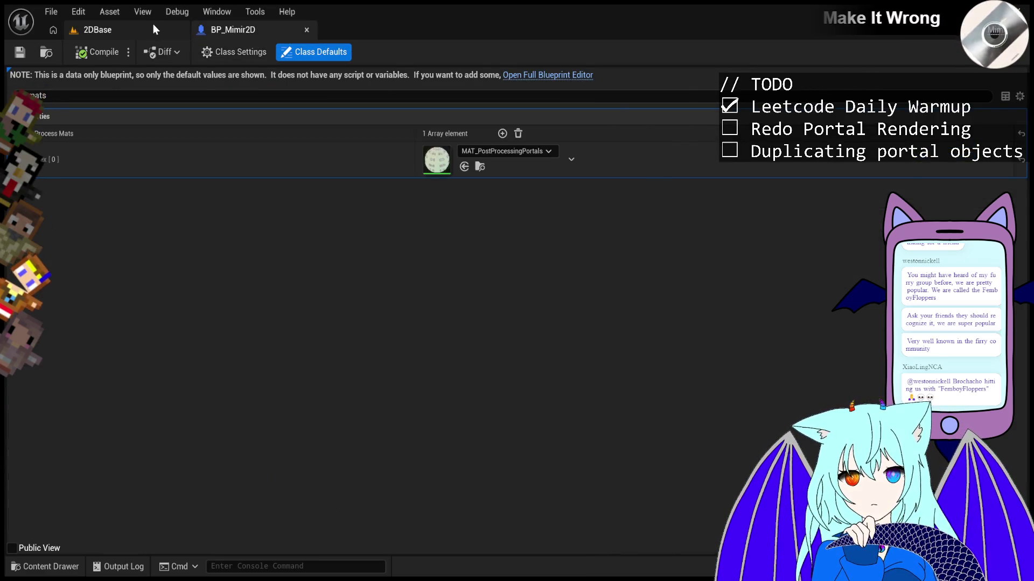
{"action": "left_click", "coordinate": [153, 27]}
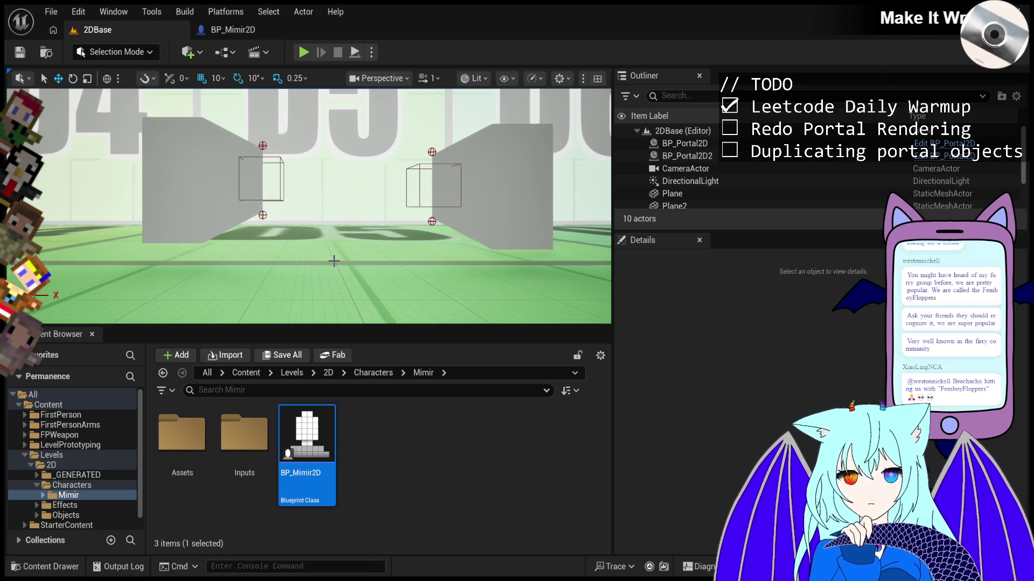
{"action": "left_click", "coordinate": [238, 31]}
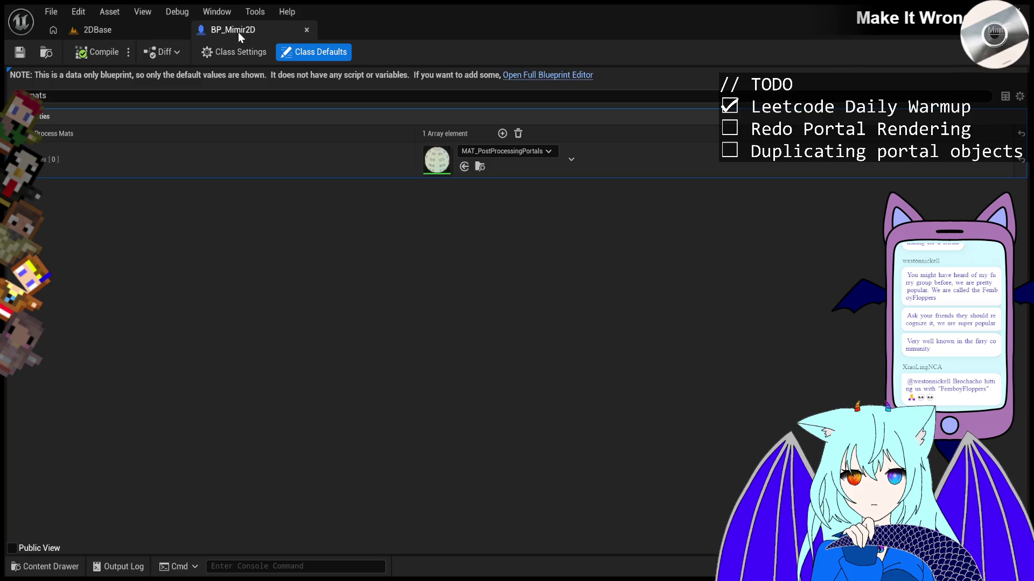
{"action": "left_click", "coordinate": [130, 36]}
- Open MAT_PostProcessingPortals from the Effects > PostProcessing folder in the material editor
{"action": "scroll", "coordinate": [98, 496], "scroll_direction": "down", "scroll_amount": 1}
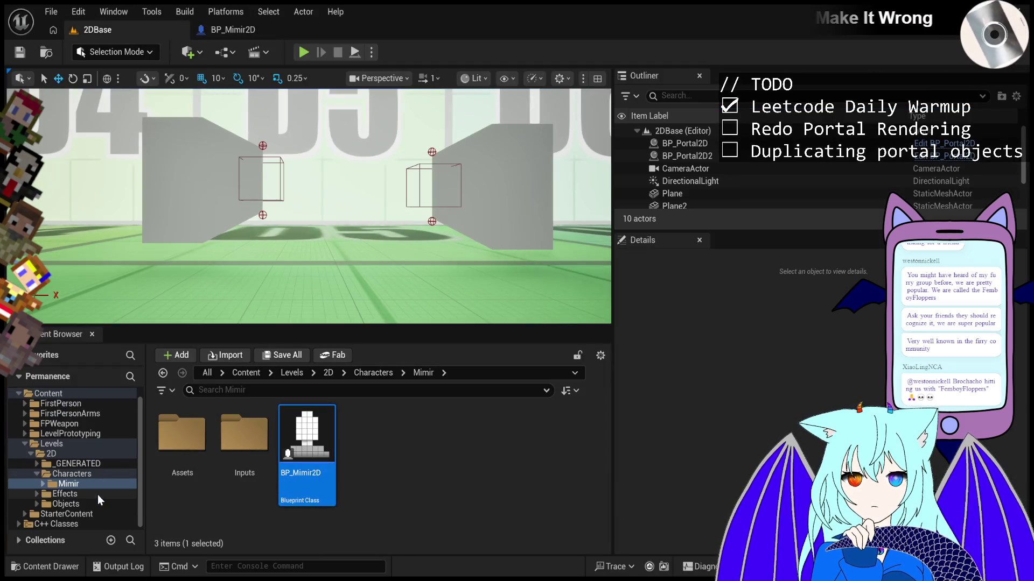
{"action": "double_click", "coordinate": [80, 495]}
{"action": "left_click", "coordinate": [86, 503]}
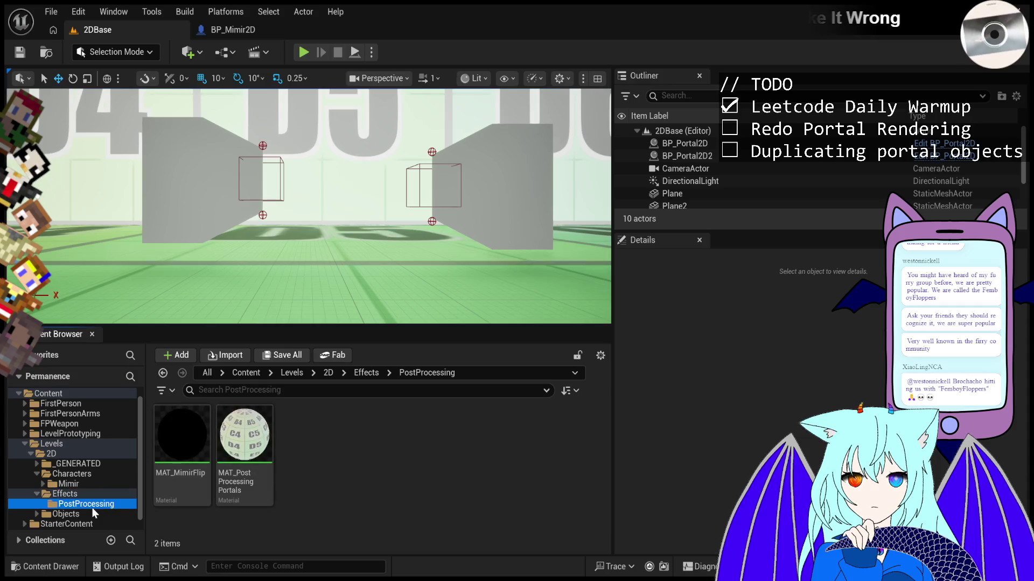
{"action": "left_click", "coordinate": [244, 448]}
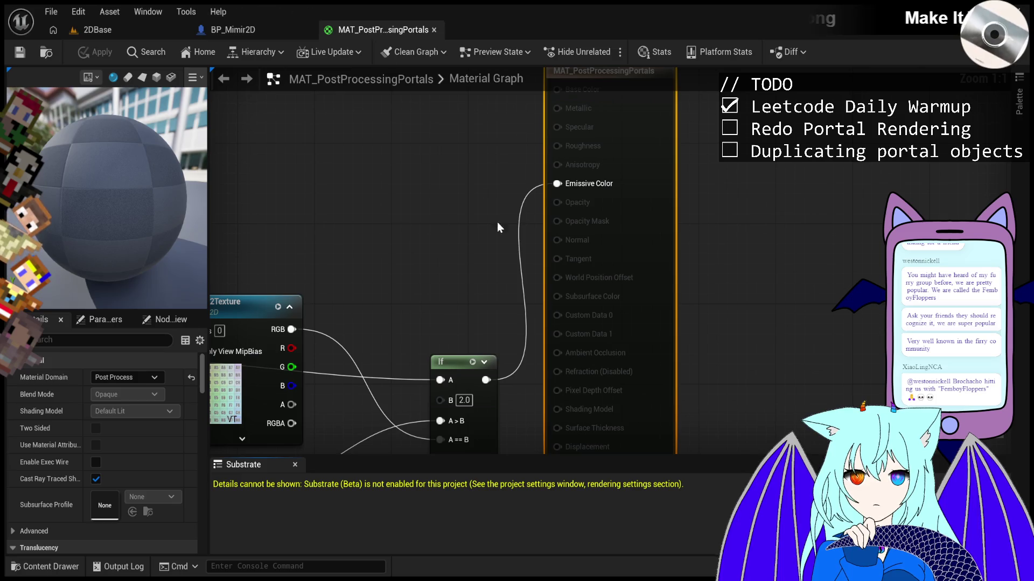
- Inspect the portal material graph's If nodes, then go back to the 2DBase level
{"action": "scroll", "coordinate": [447, 247], "scroll_direction": "down", "scroll_amount": 3}
{"action": "scroll", "coordinate": [354, 315], "scroll_direction": "up", "scroll_amount": 4}
{"action": "scroll", "coordinate": [519, 295], "scroll_direction": "down", "scroll_amount": 1}
{"action": "scroll", "coordinate": [526, 234], "scroll_direction": "up", "scroll_amount": 1}
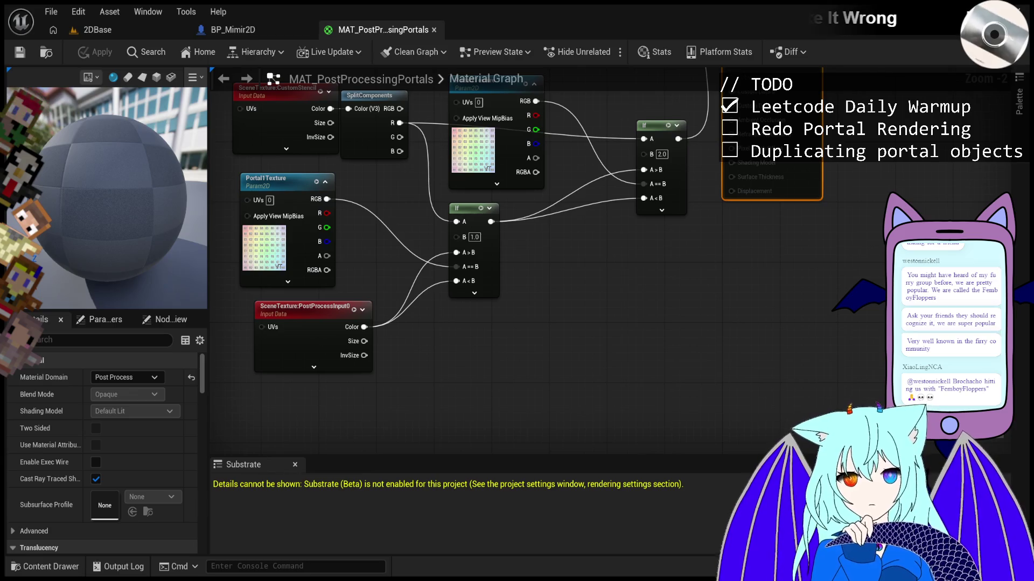
{"action": "scroll", "coordinate": [507, 285], "scroll_direction": "up", "scroll_amount": 2}
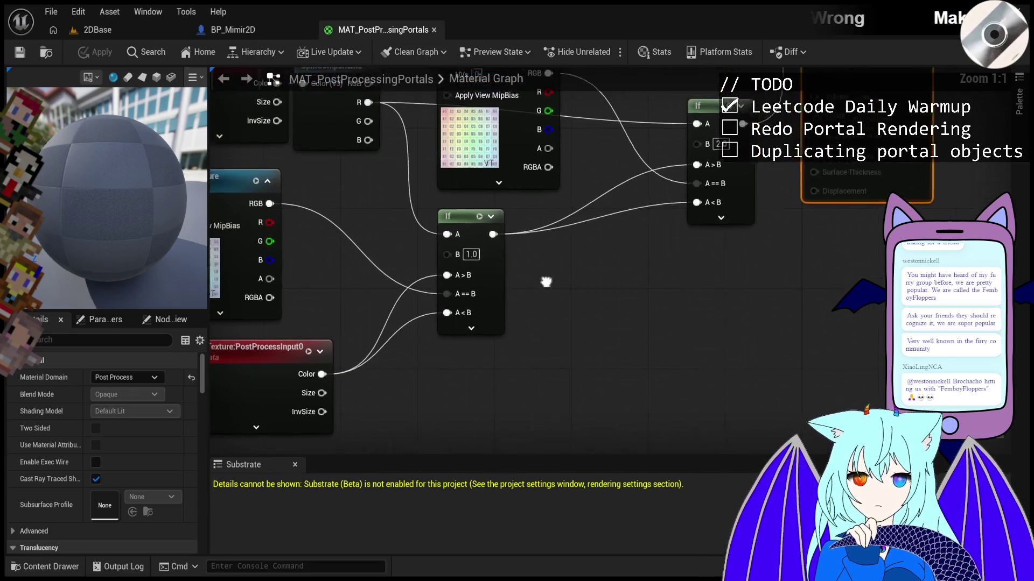
{"action": "mouse_move", "coordinate": [624, 358]}
{"action": "left_mouse_down"}
{"action": "mouse_move", "coordinate": [595, 279]}
{"action": "mouse_move", "coordinate": [625, 272]}
{"action": "left_mouse_up"}
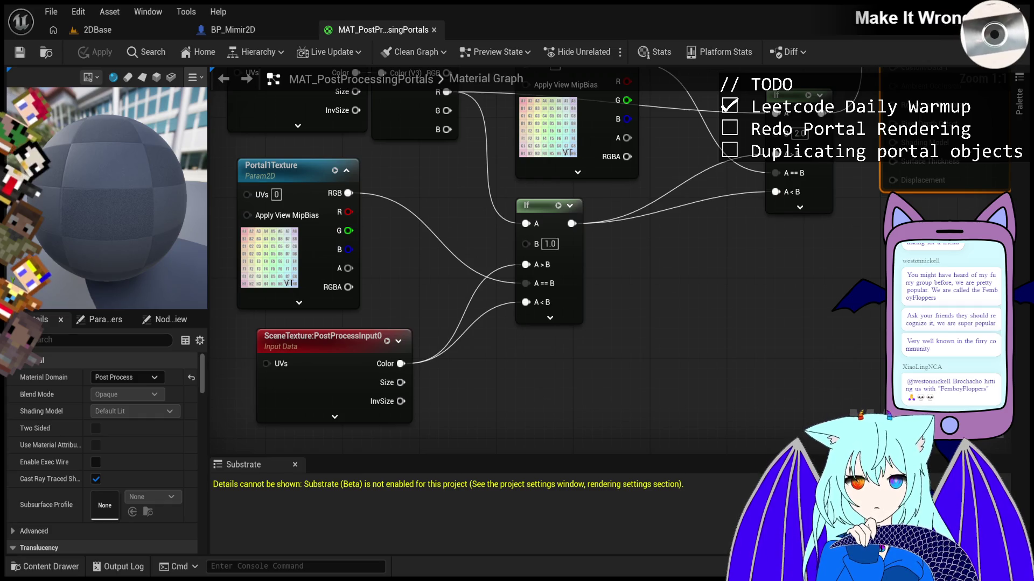
{"action": "left_click", "coordinate": [115, 32]}
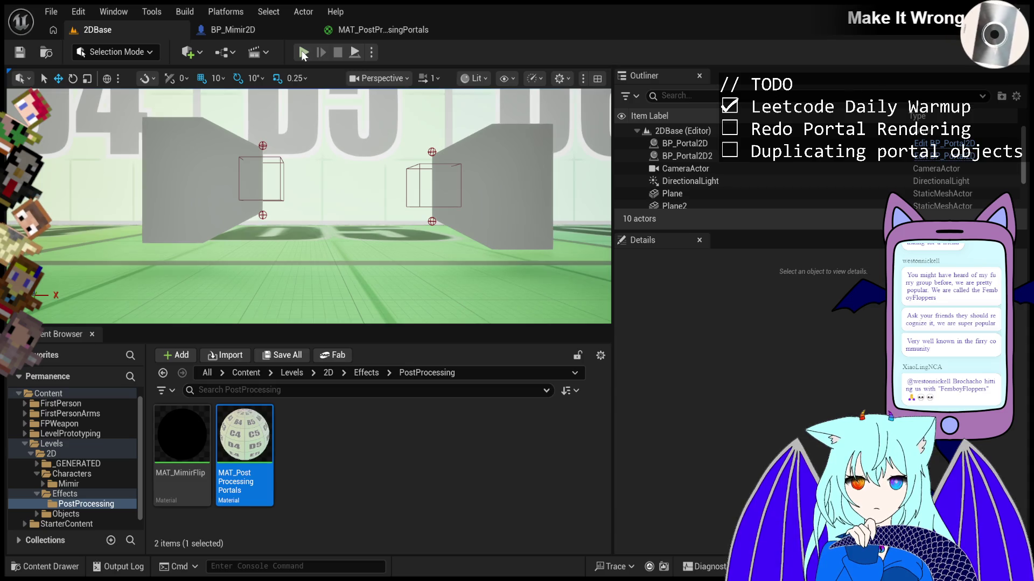
- Play 2DBase, eject briefly to fly along the wall, re-possess the player, and select BP_Mimir2D0
{"action": "left_click", "coordinate": [301, 51]}
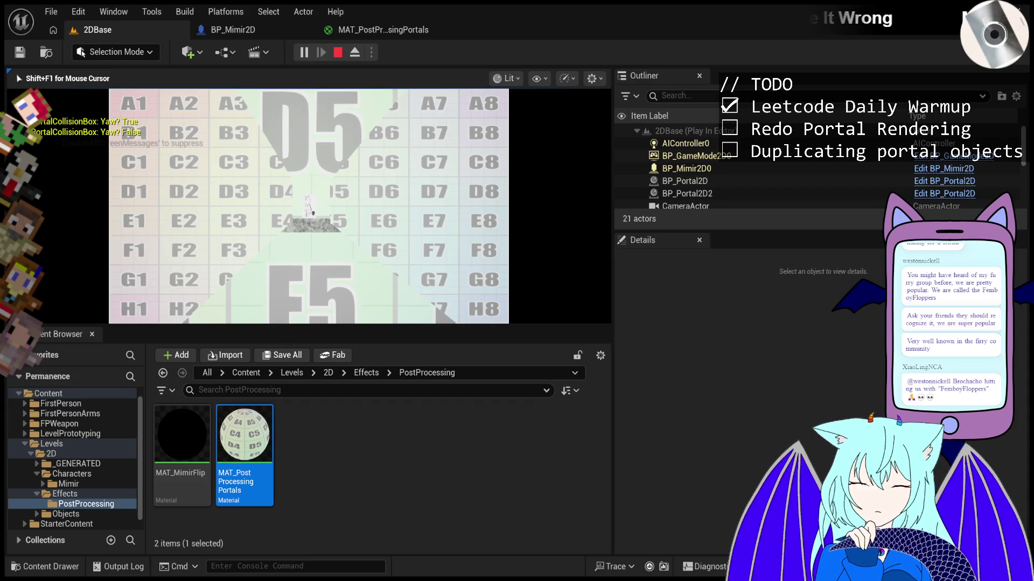
{"action": "key", "text": "F8"}
{"action": "left_click_drag", "start_coordinate": [349, 186], "coordinate": [290, 178]}
{"action": "key", "text": "F8"}
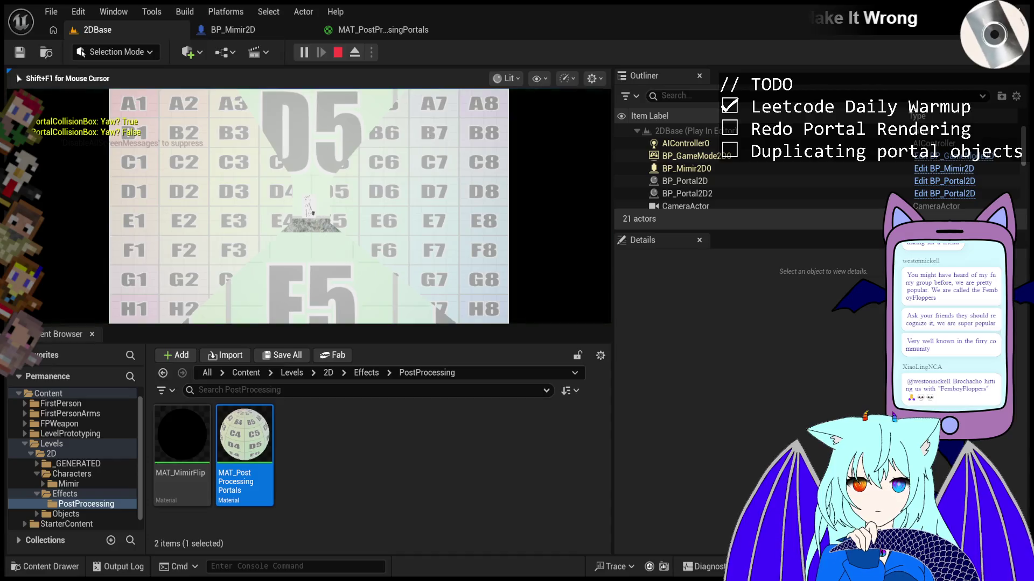
{"action": "key", "text": "shift+F1"}
{"action": "left_click", "coordinate": [688, 167]}
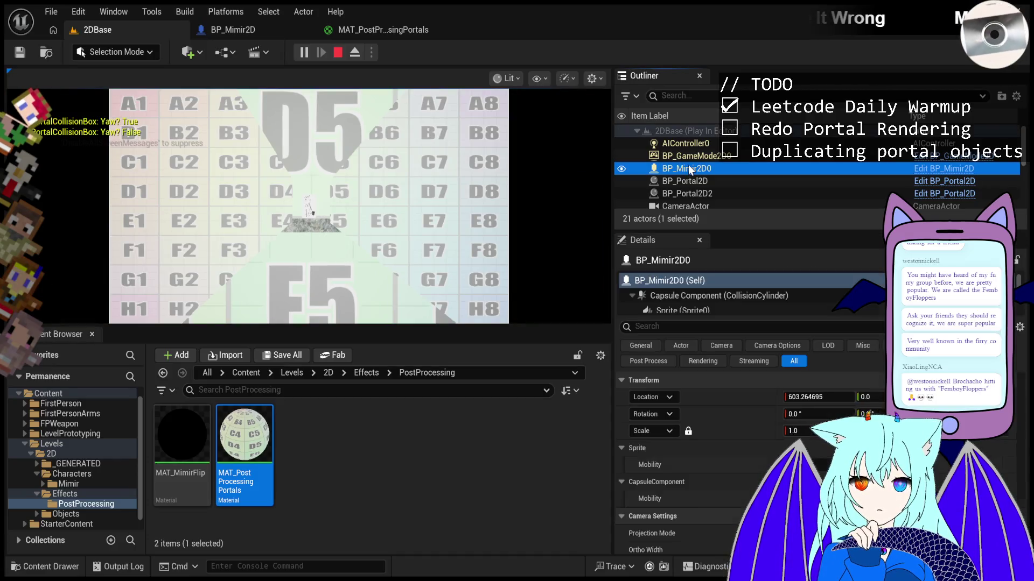
- Eject from the player and swing the free camera down the corridor of walls
{"action": "left_click", "coordinate": [354, 52]}
{"action": "mouse_move", "coordinate": [410, 202]}
{"action": "left_mouse_down"}
{"action": "mouse_move", "coordinate": [463, 119]}
{"action": "mouse_move", "coordinate": [500, 84]}
{"action": "left_mouse_up"}
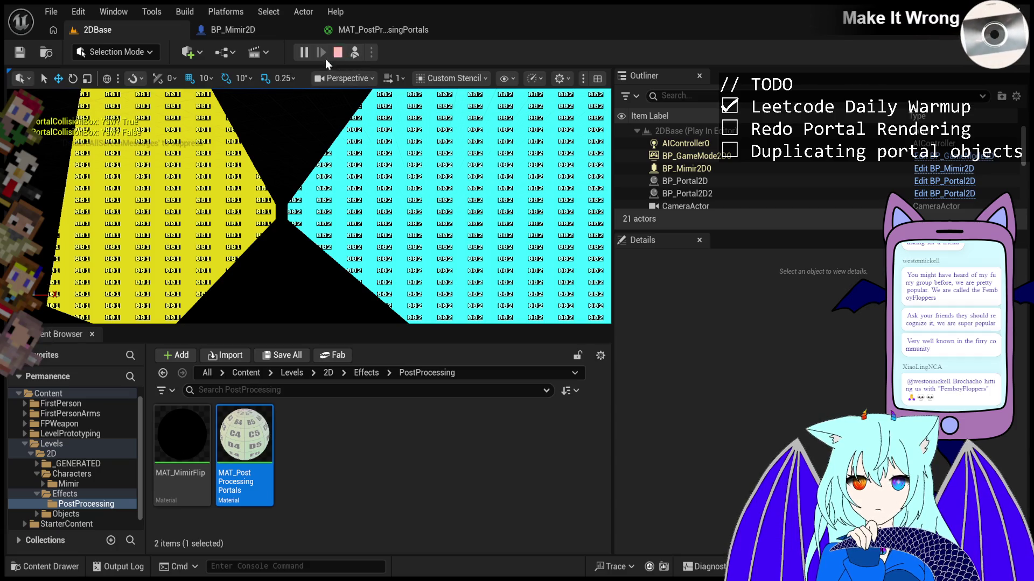
- Centre the cyan portal in view and switch the viewport back to Lit shading
{"action": "left_click", "coordinate": [363, 129]}
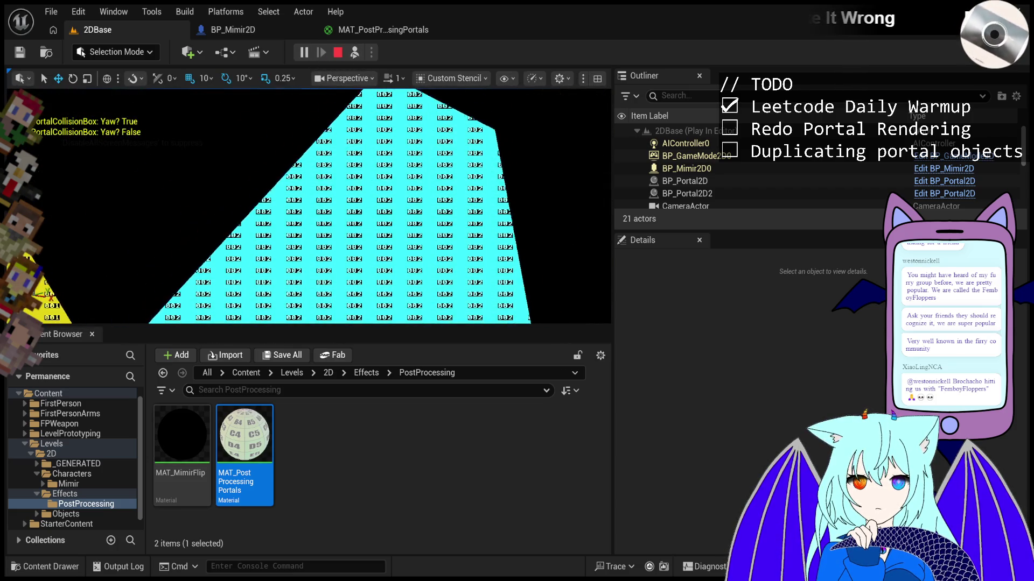
{"action": "key", "text": "shift+F1"}
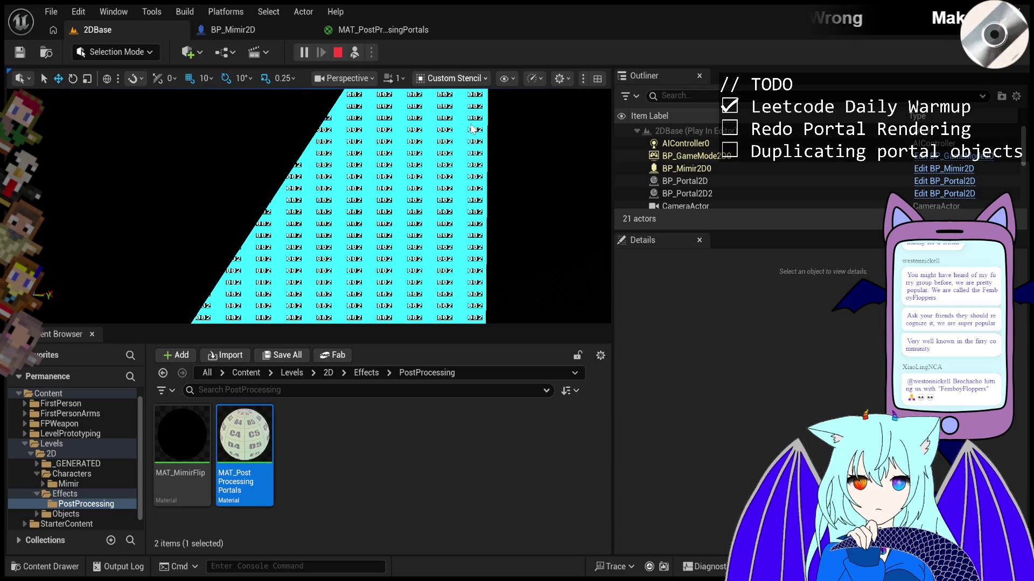
{"action": "left_click", "coordinate": [471, 129]}
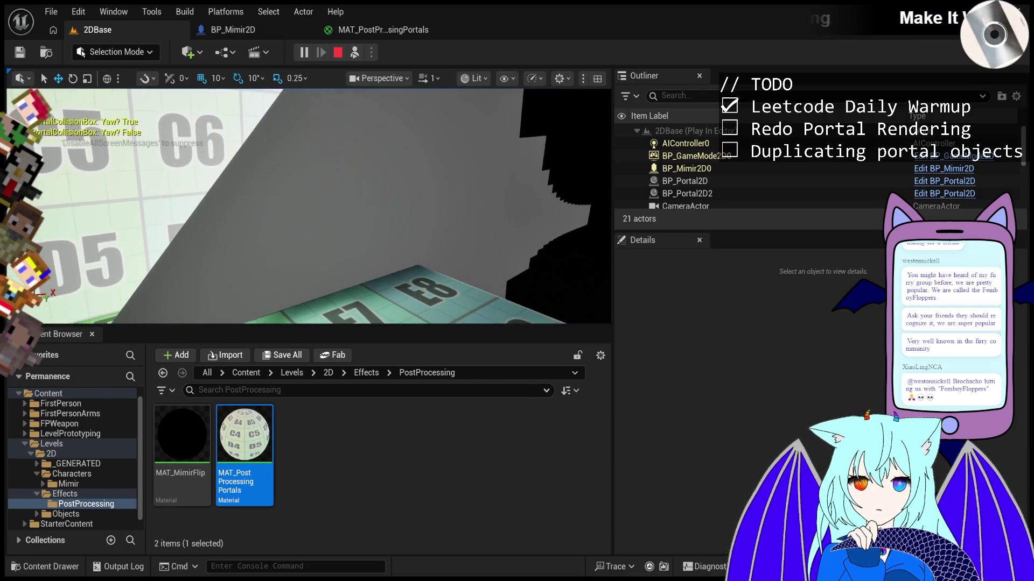
- Select BP_Portal2D2 and show its PortalMesh2 component's details
{"action": "left_click", "coordinate": [692, 193]}
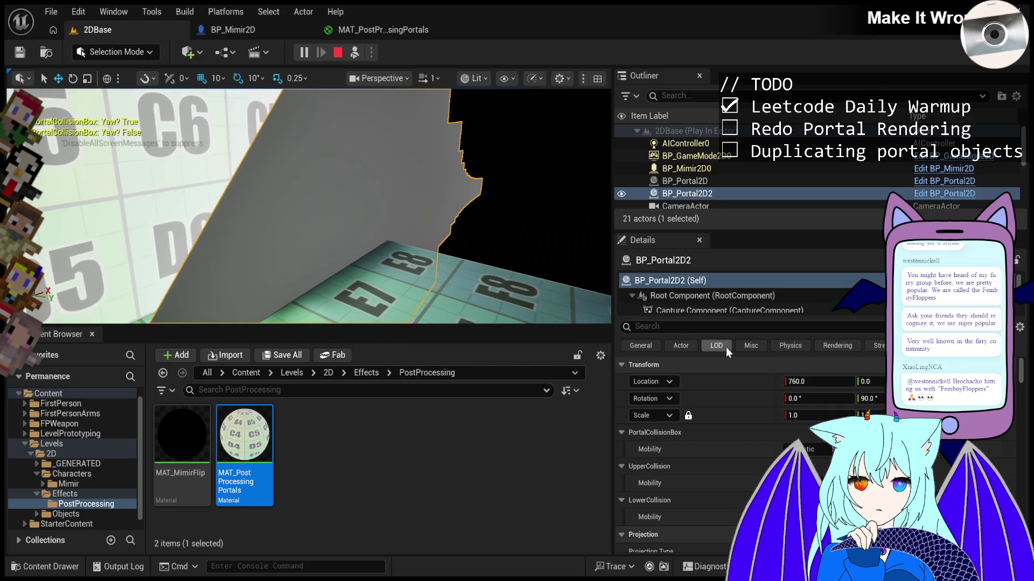
{"action": "scroll", "coordinate": [693, 300], "scroll_direction": "down", "scroll_amount": 3}
{"action": "left_click", "coordinate": [689, 288]}
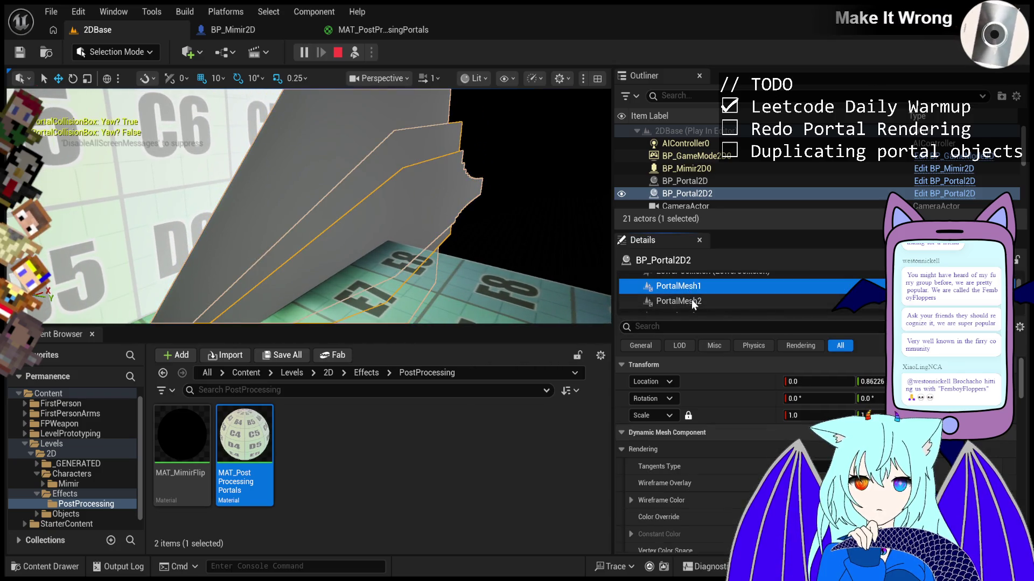
{"action": "left_click", "coordinate": [692, 302]}
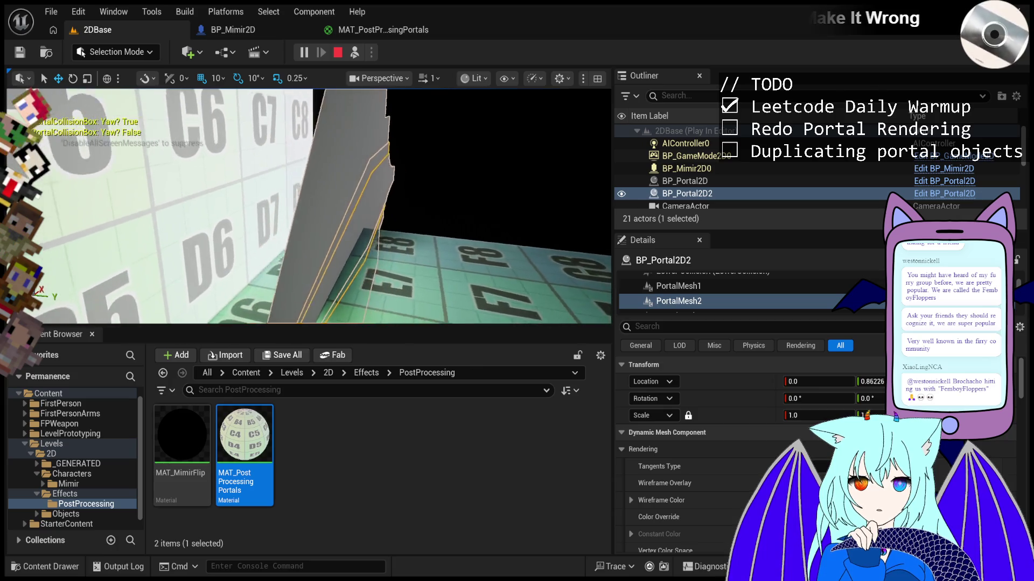
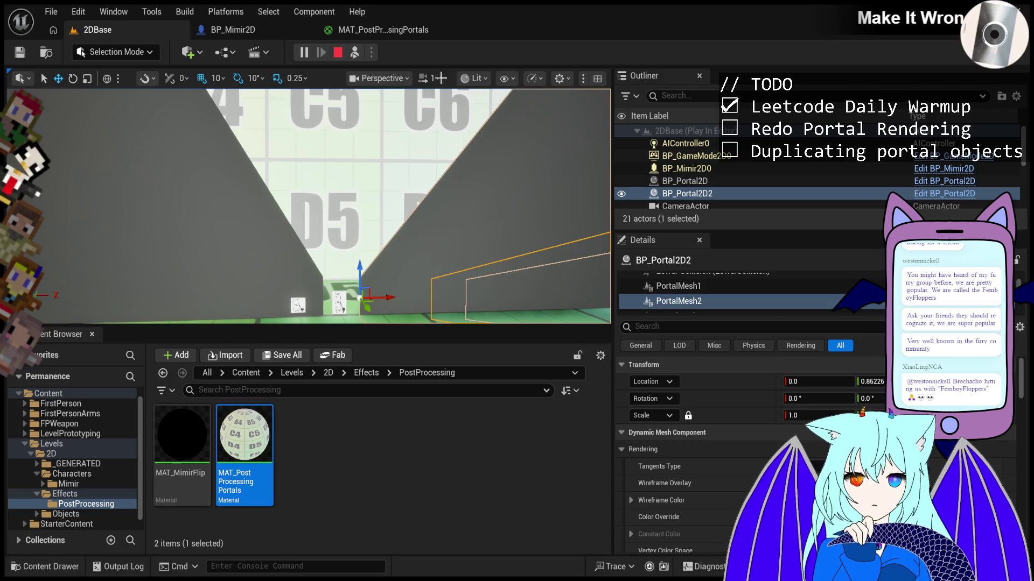
- Stop the current session and start a new Play-In-Editor run of the 2DBase level
{"action": "left_click", "coordinate": [338, 53]}
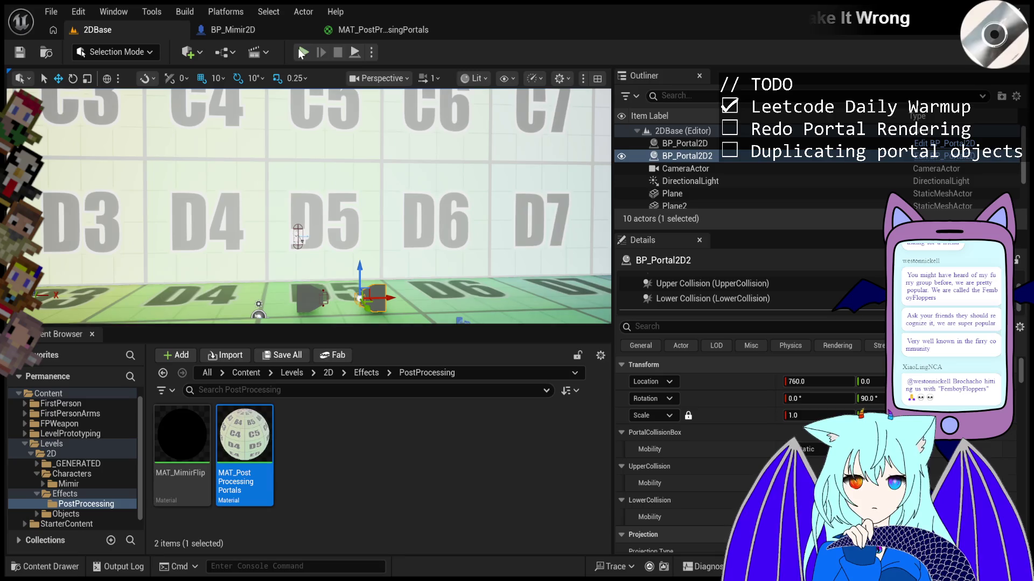
{"action": "left_click", "coordinate": [302, 54]}
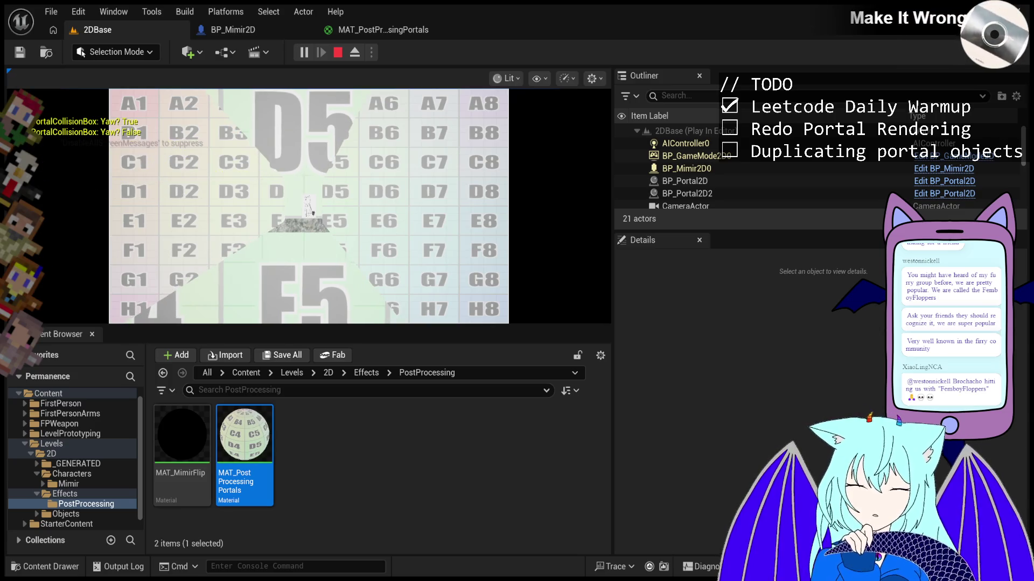
- Eject from the player character with F8 to view the running level freely
{"action": "key", "text": "F8"}
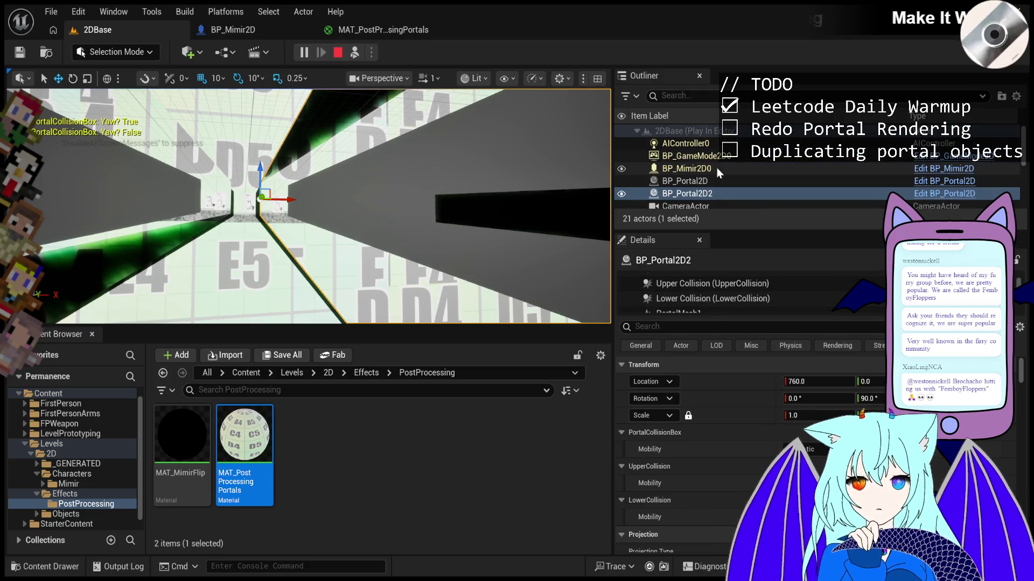
{"action": "scroll", "coordinate": [726, 159], "scroll_direction": "down", "scroll_amount": 1}
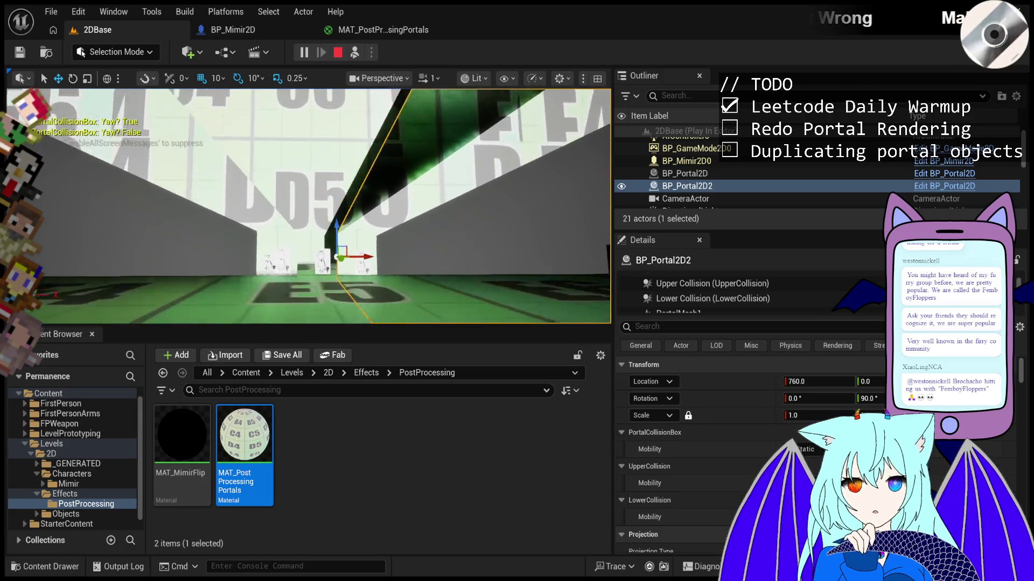
{"action": "scroll", "coordinate": [702, 295], "scroll_direction": "down", "scroll_amount": 3}
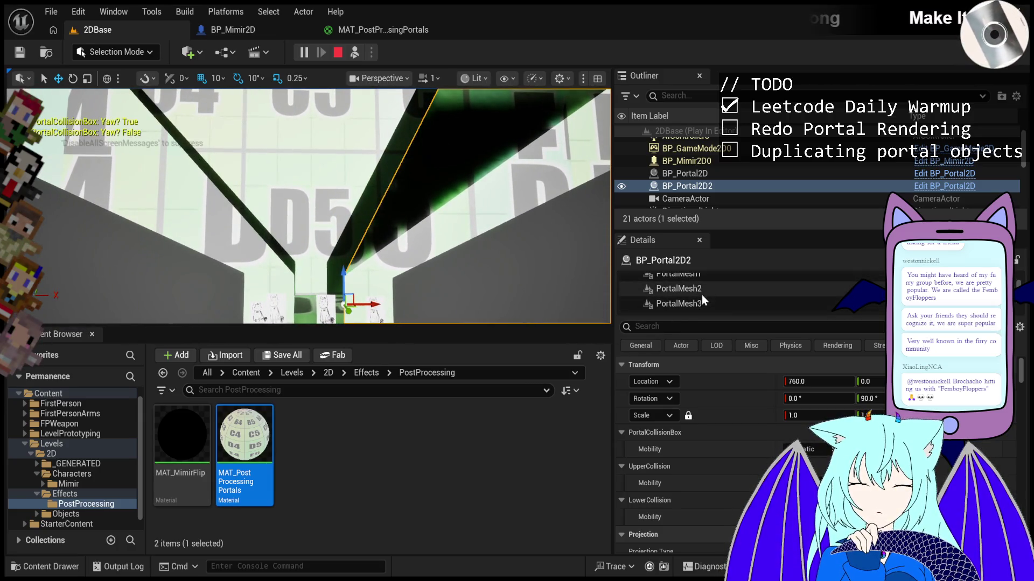
- Inspect the PortalMesh1 and PortalMesh2 components of BP_Portal2D2, scrolling through their settings
{"action": "left_click", "coordinate": [713, 280]}
{"action": "left_click", "coordinate": [717, 287]}
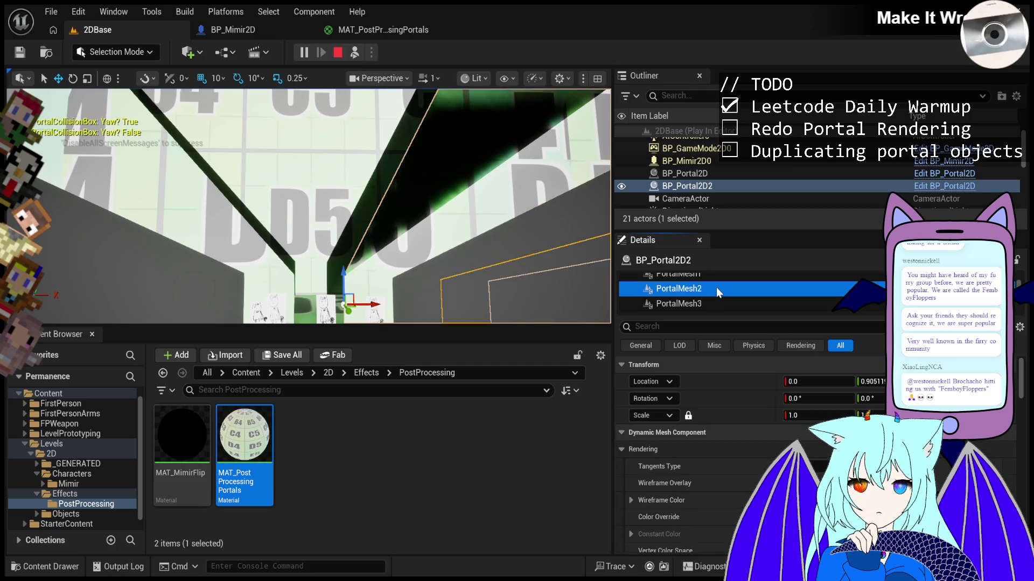
{"action": "left_click", "coordinate": [722, 275]}
{"action": "scroll", "coordinate": [705, 458], "scroll_direction": "down", "scroll_amount": 5}
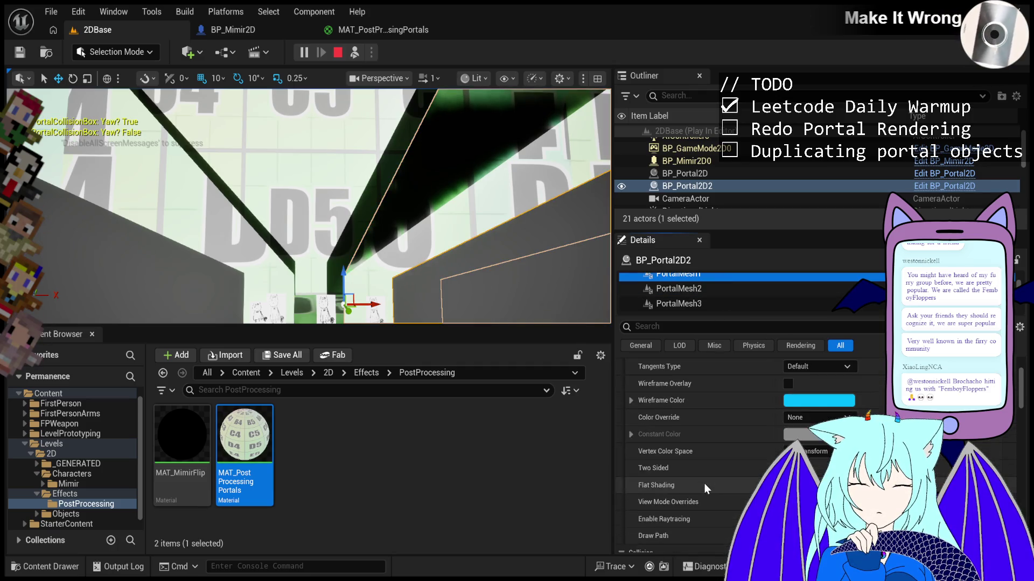
{"action": "scroll", "coordinate": [705, 484], "scroll_direction": "down", "scroll_amount": 10}
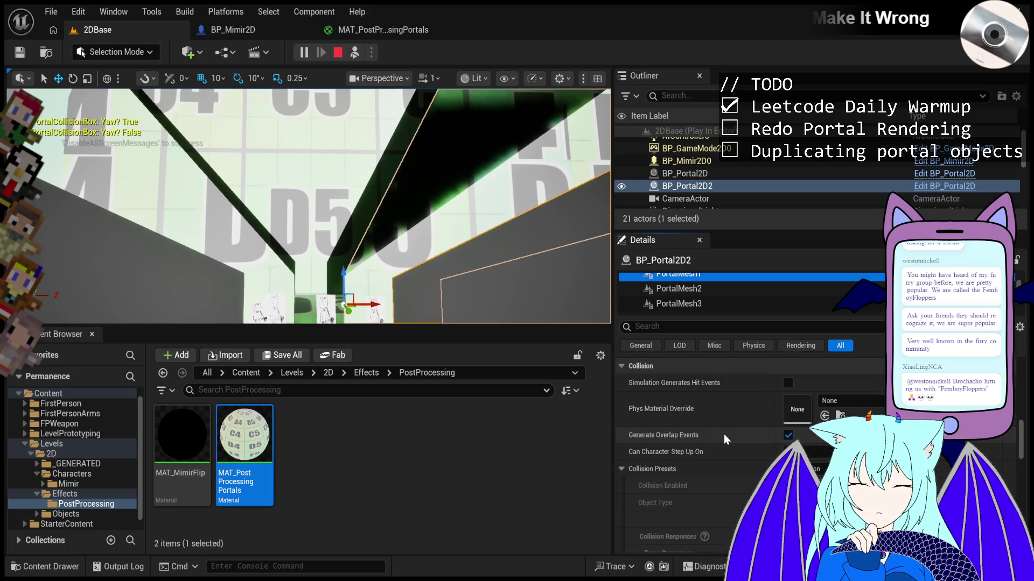
{"action": "scroll", "coordinate": [723, 434], "scroll_direction": "up", "scroll_amount": 12}
{"action": "scroll", "coordinate": [706, 305], "scroll_direction": "up", "scroll_amount": 2}
{"action": "scroll", "coordinate": [706, 305], "scroll_direction": "down", "scroll_amount": 1}
- Compare PortalMesh0 and PortalMesh1 materials and collision settings side by side
{"action": "left_click", "coordinate": [713, 293]}
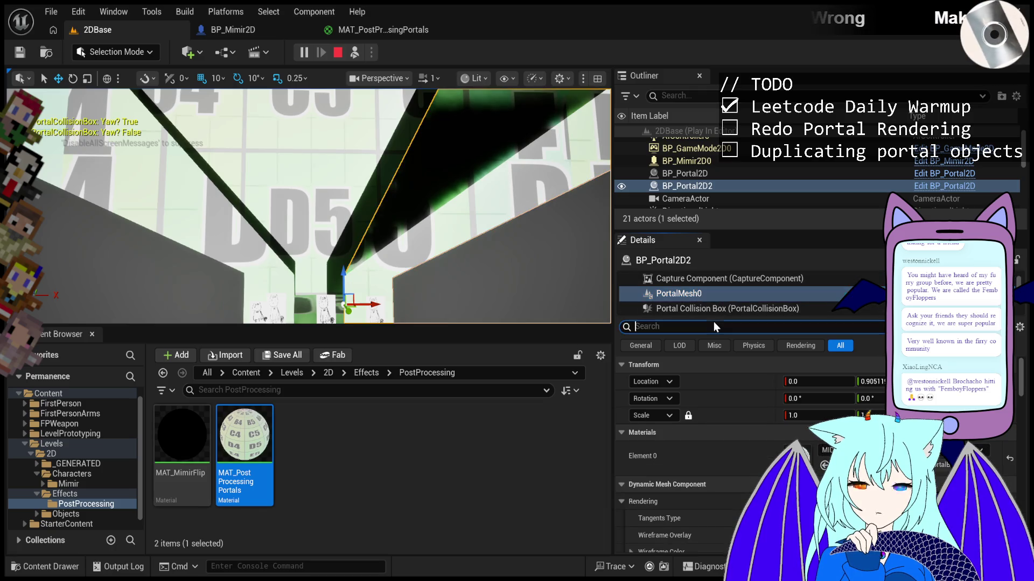
{"action": "scroll", "coordinate": [714, 302], "scroll_direction": "down", "scroll_amount": 2}
{"action": "left_click", "coordinate": [715, 292]}
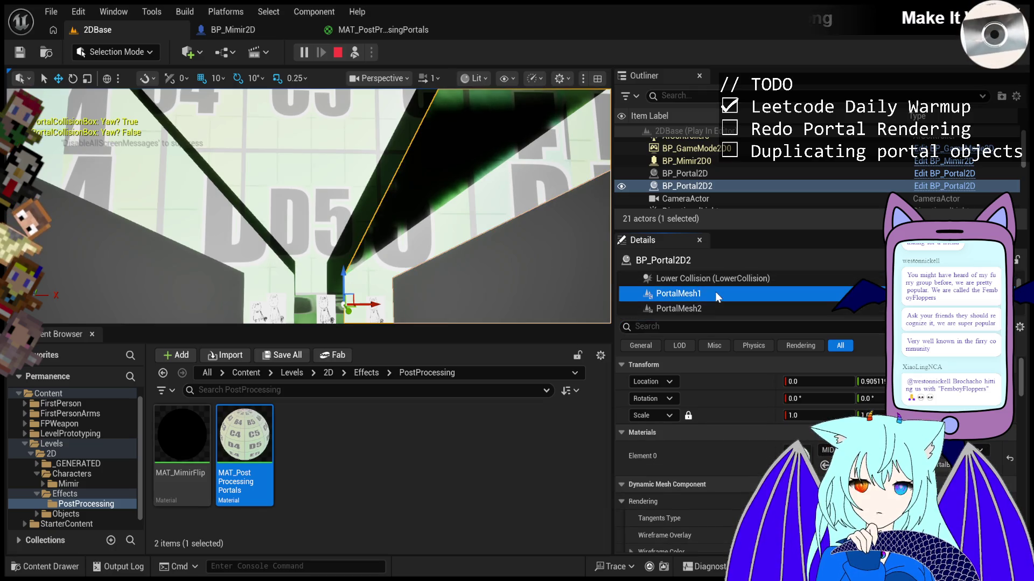
{"action": "scroll", "coordinate": [698, 295], "scroll_direction": "up", "scroll_amount": 3}
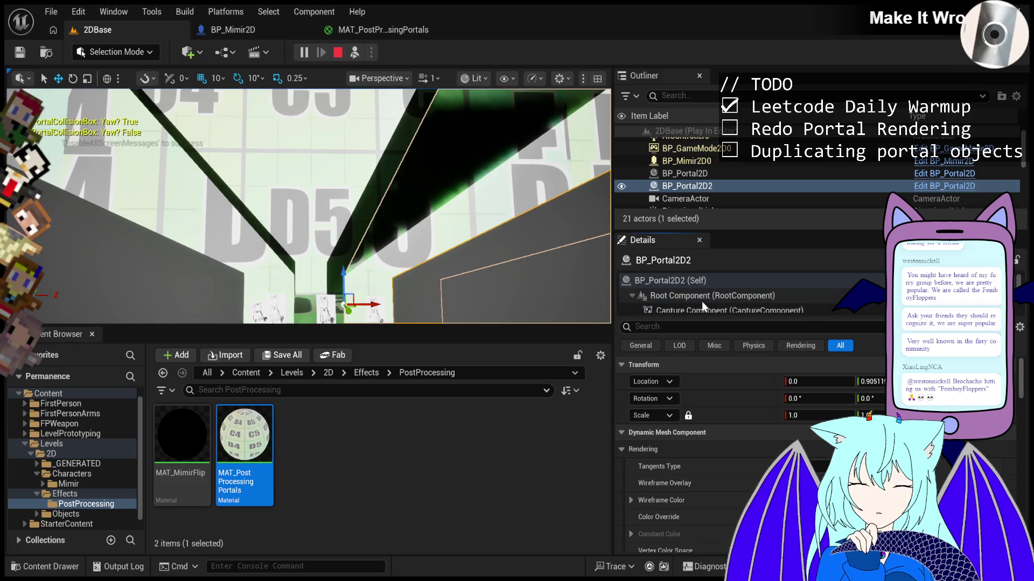
{"action": "scroll", "coordinate": [704, 308], "scroll_direction": "down", "scroll_amount": 1}
{"action": "left_click", "coordinate": [706, 306]}
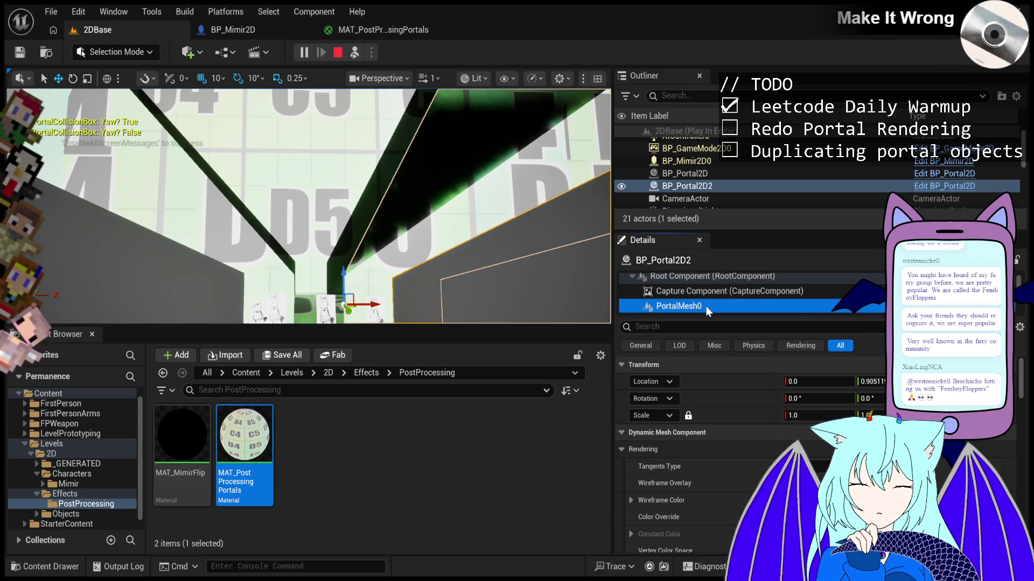
{"action": "scroll", "coordinate": [706, 306], "scroll_direction": "down", "scroll_amount": 3}
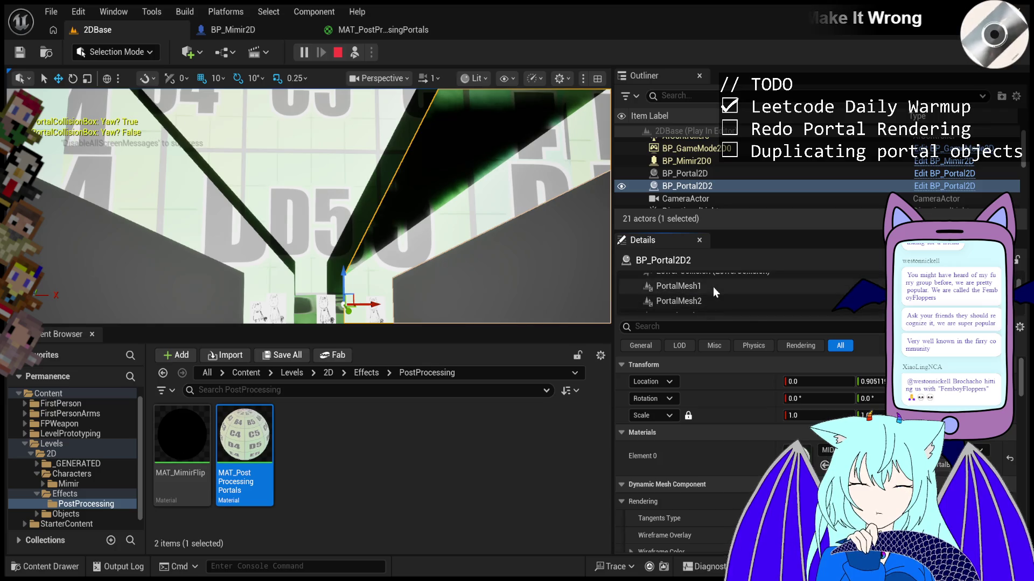
{"action": "left_click", "coordinate": [713, 286]}
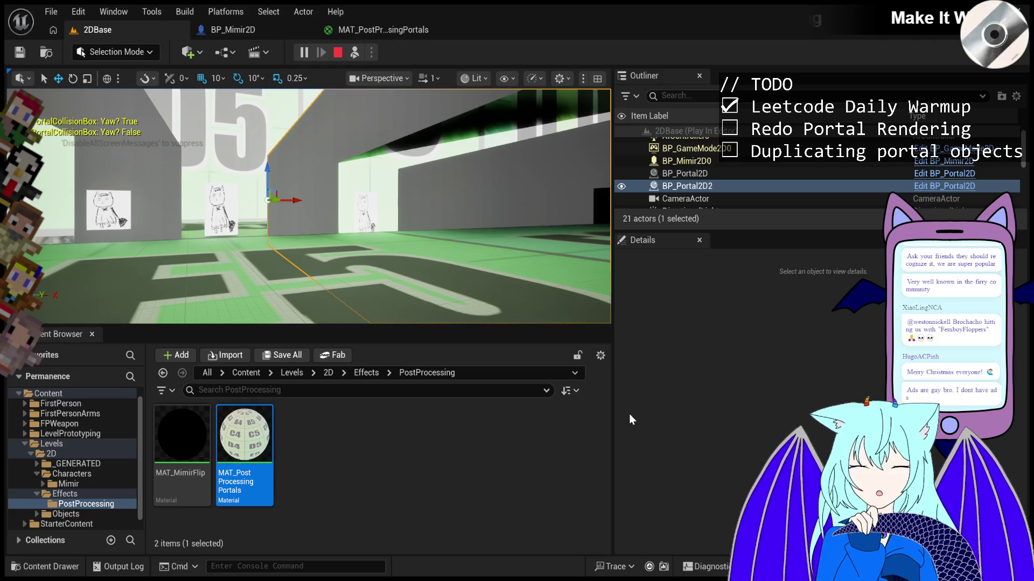
- Select BP_Mimir2D0 and enlarge the Details component tree to show its capsule, Sprite0 and camera
{"action": "left_click", "coordinate": [696, 169]}
{"action": "left_click", "coordinate": [695, 161]}
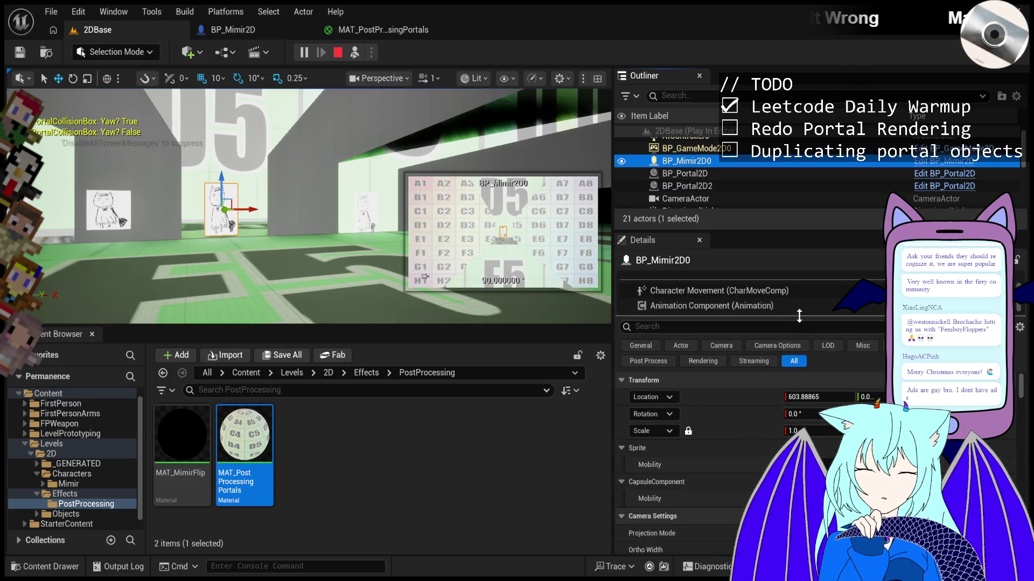
{"action": "mouse_move", "coordinate": [801, 317]}
{"action": "left_mouse_down"}
{"action": "mouse_move", "coordinate": [828, 408]}
{"action": "mouse_move", "coordinate": [827, 396]}
{"action": "left_mouse_up"}
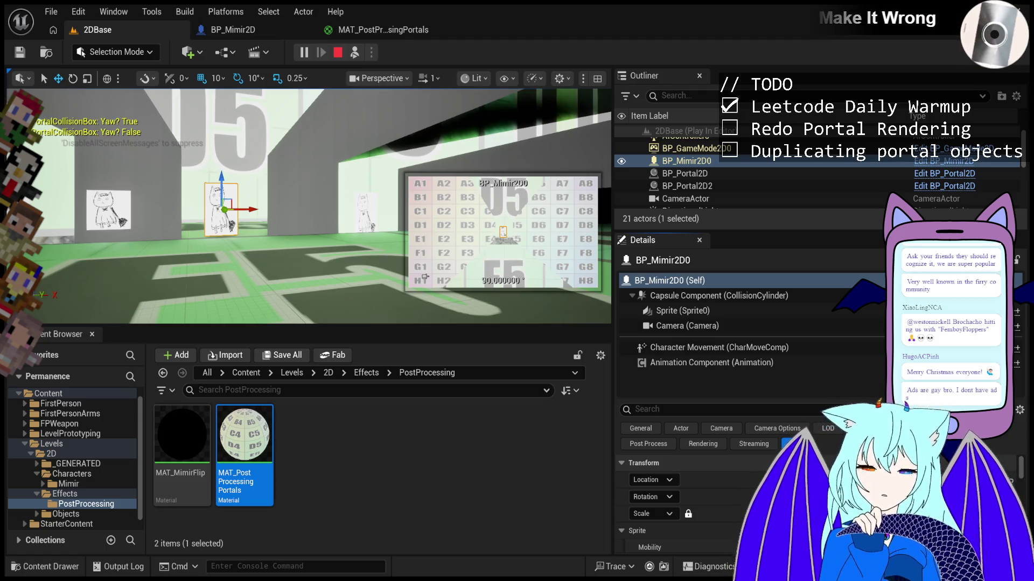
{"action": "left_click", "coordinate": [684, 312]}
{"action": "scroll", "coordinate": [699, 177], "scroll_direction": "down", "scroll_amount": 3}
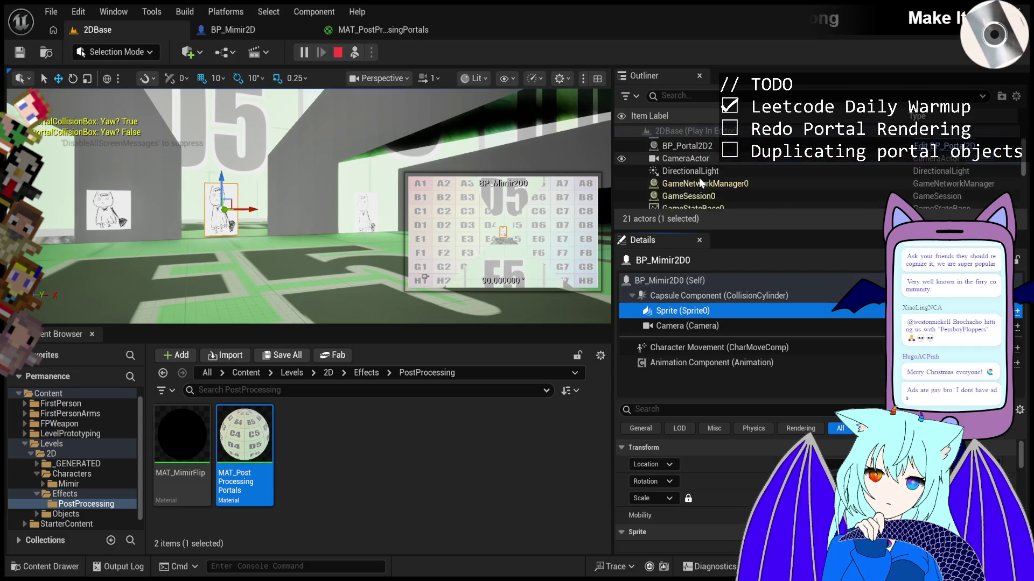
{"action": "left_click", "coordinate": [721, 164]}
{"action": "scroll", "coordinate": [723, 177], "scroll_direction": "down", "scroll_amount": 3}
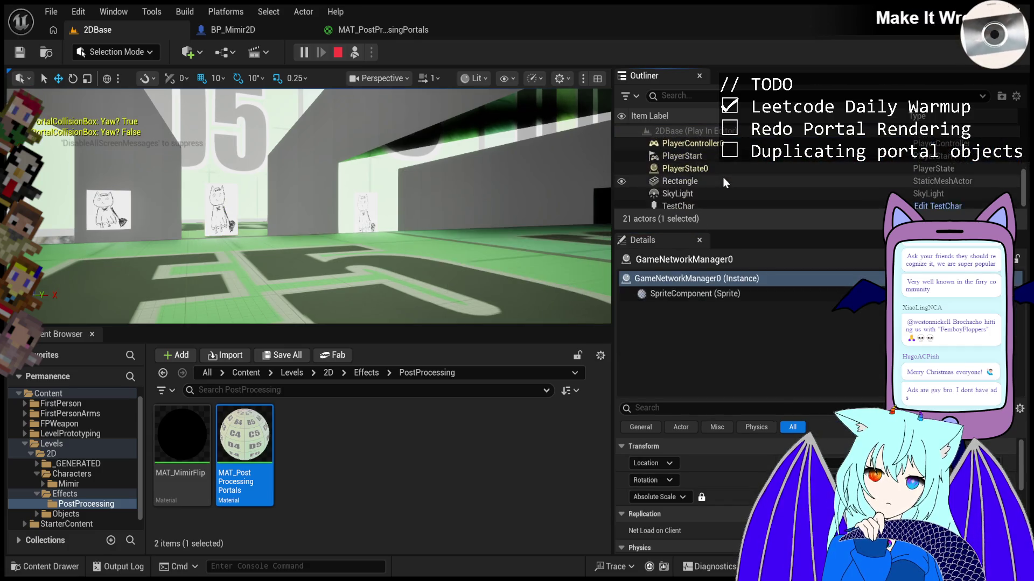
{"action": "scroll", "coordinate": [725, 181], "scroll_direction": "up", "scroll_amount": 5}
{"action": "left_click", "coordinate": [718, 181]}
{"action": "left_click", "coordinate": [722, 305]}
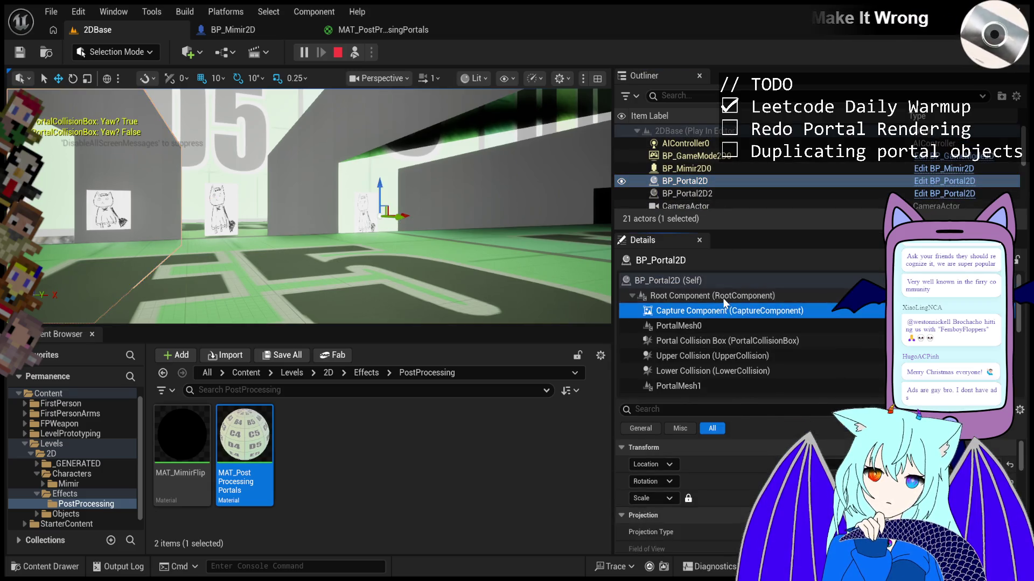
{"action": "left_click", "coordinate": [723, 299]}
{"action": "left_click", "coordinate": [722, 309]}
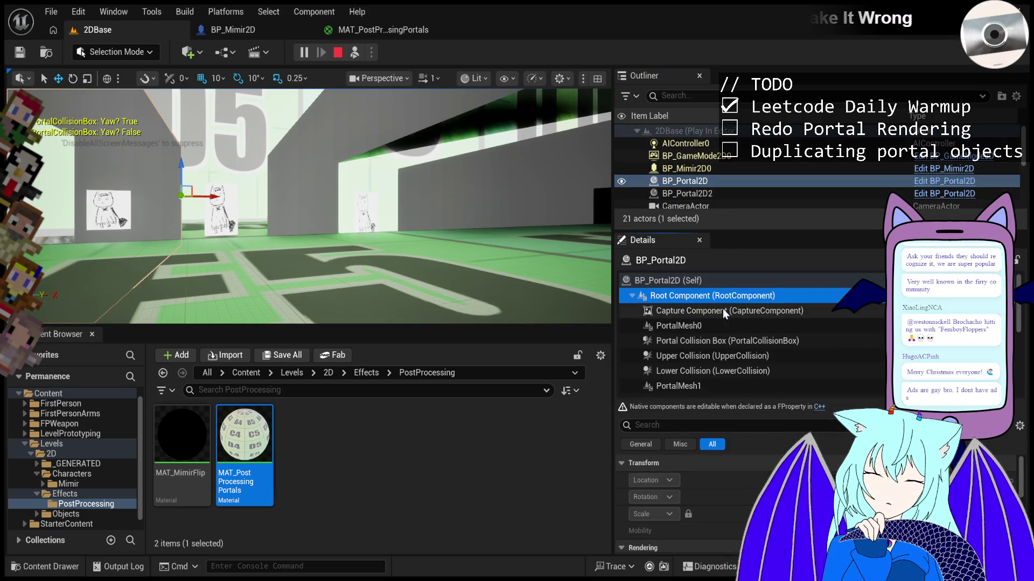
{"action": "left_click", "coordinate": [740, 329]}
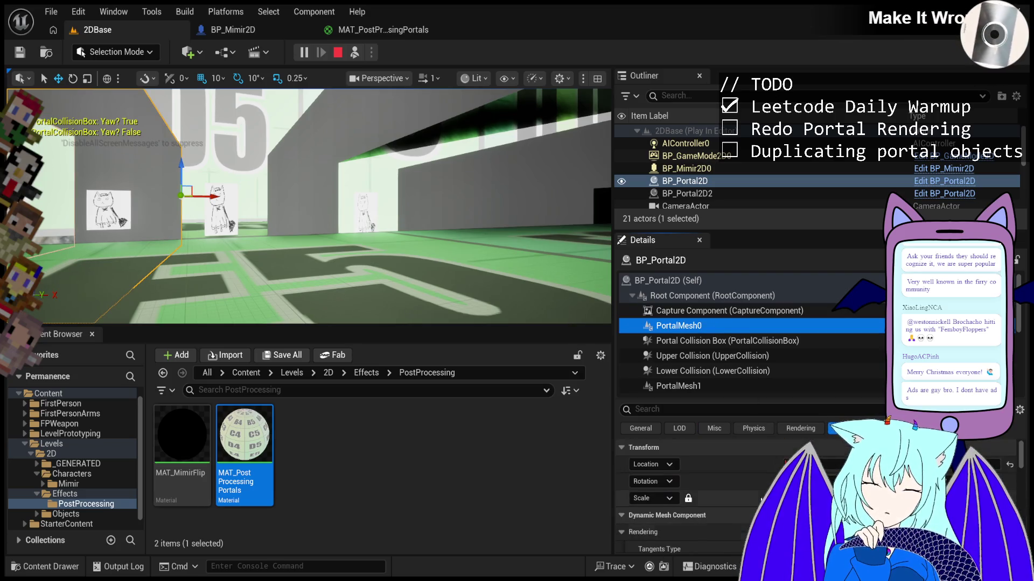
{"action": "left_click", "coordinate": [709, 382]}
{"action": "scroll", "coordinate": [745, 500], "scroll_direction": "down", "scroll_amount": 1}
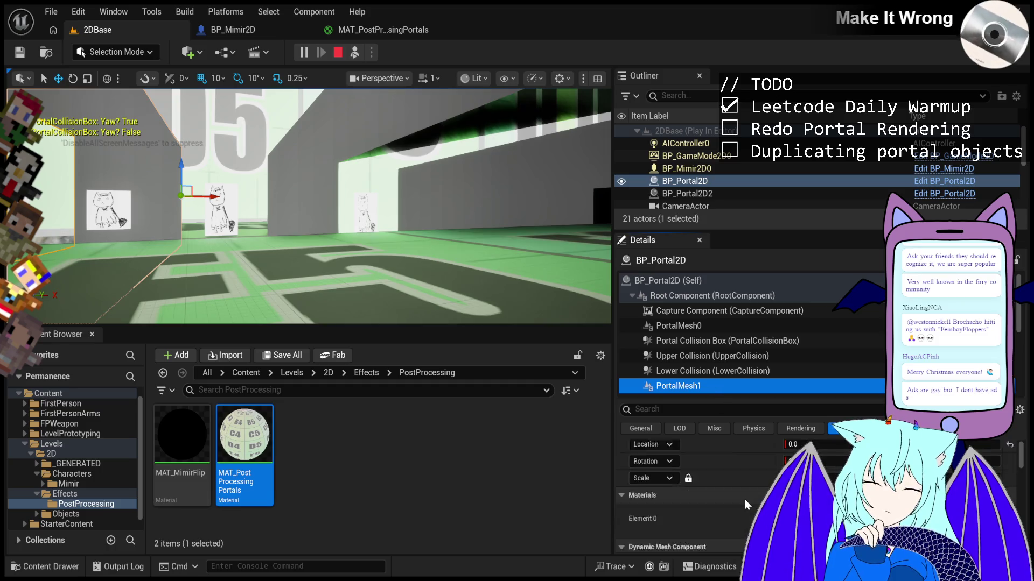
{"action": "left_click", "coordinate": [708, 325]}
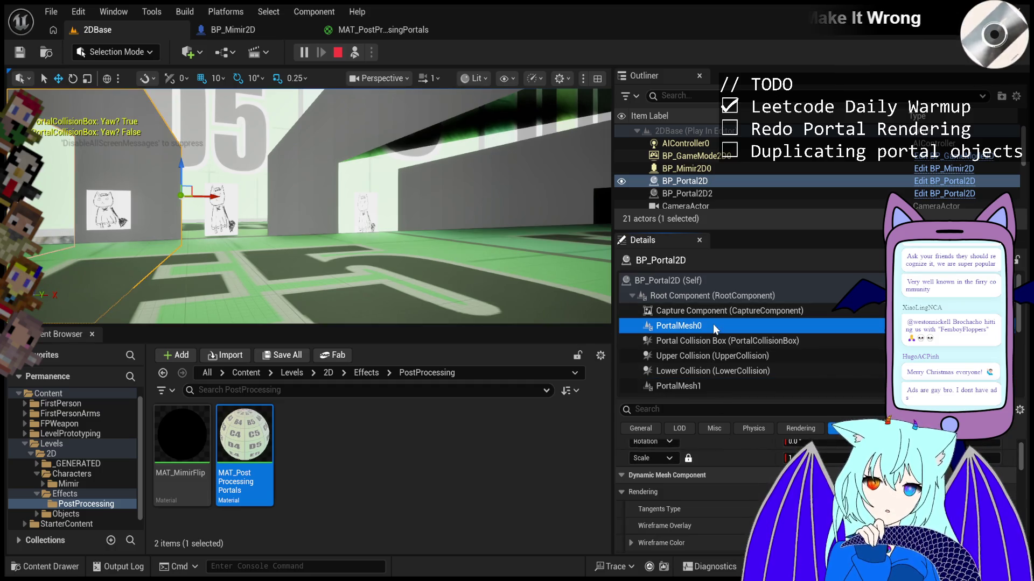
{"action": "left_click", "coordinate": [689, 383]}
{"action": "scroll", "coordinate": [705, 367], "scroll_direction": "down", "scroll_amount": 2}
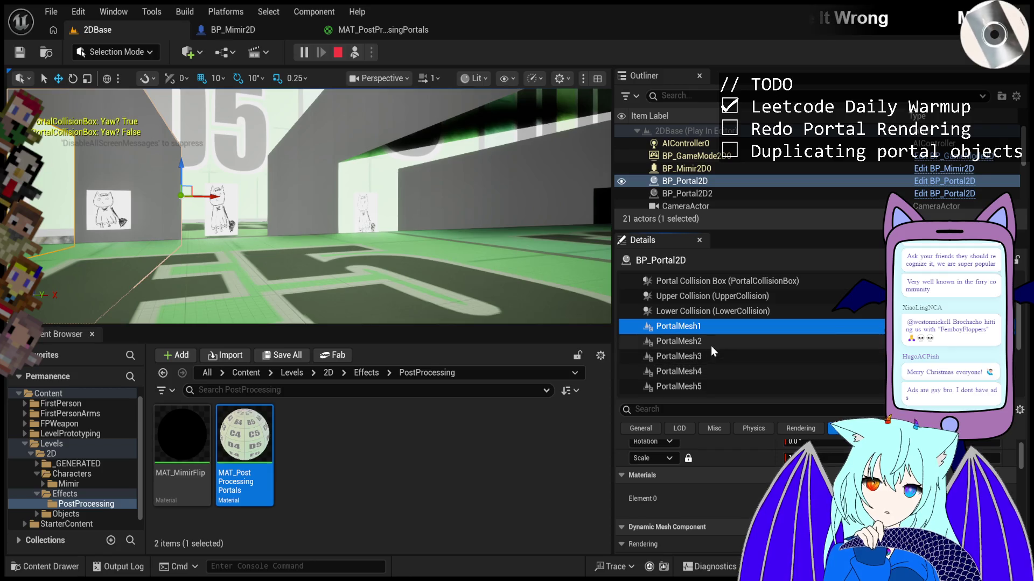
{"action": "left_click", "coordinate": [711, 342]}
{"action": "scroll", "coordinate": [707, 474], "scroll_direction": "down", "scroll_amount": 3}
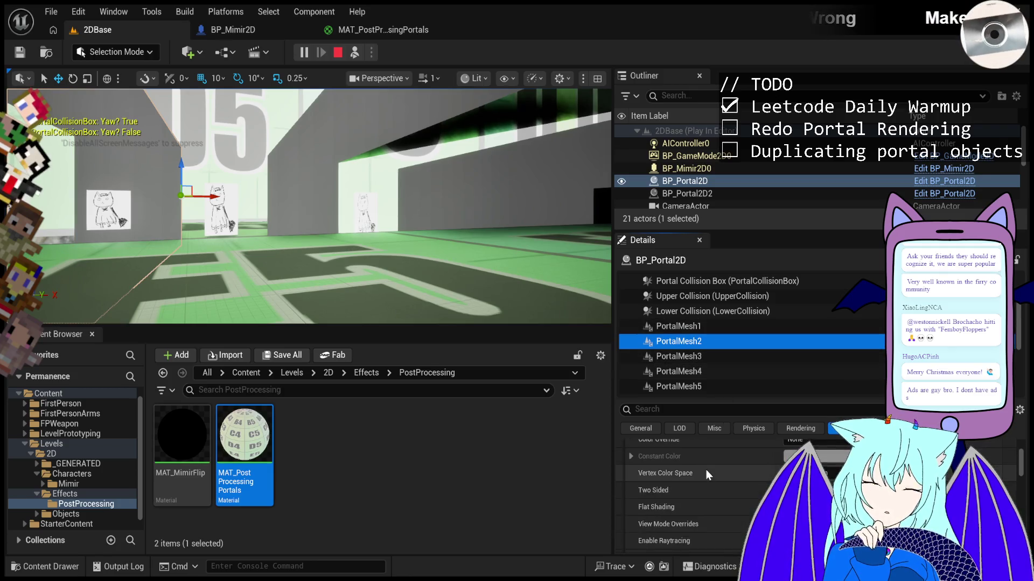
{"action": "scroll", "coordinate": [706, 471], "scroll_direction": "down", "scroll_amount": 5}
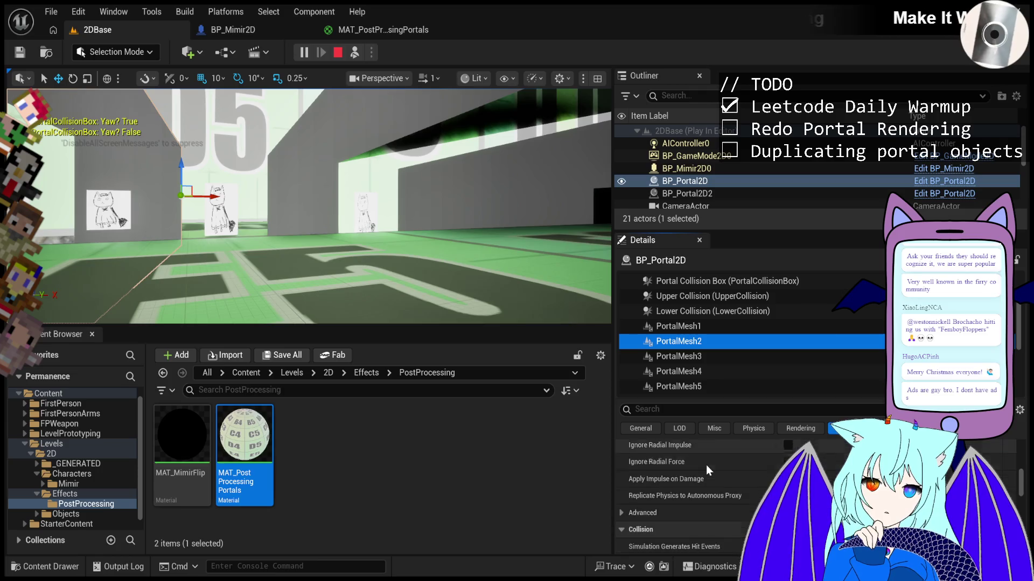
{"action": "scroll", "coordinate": [706, 464], "scroll_direction": "down", "scroll_amount": 5}
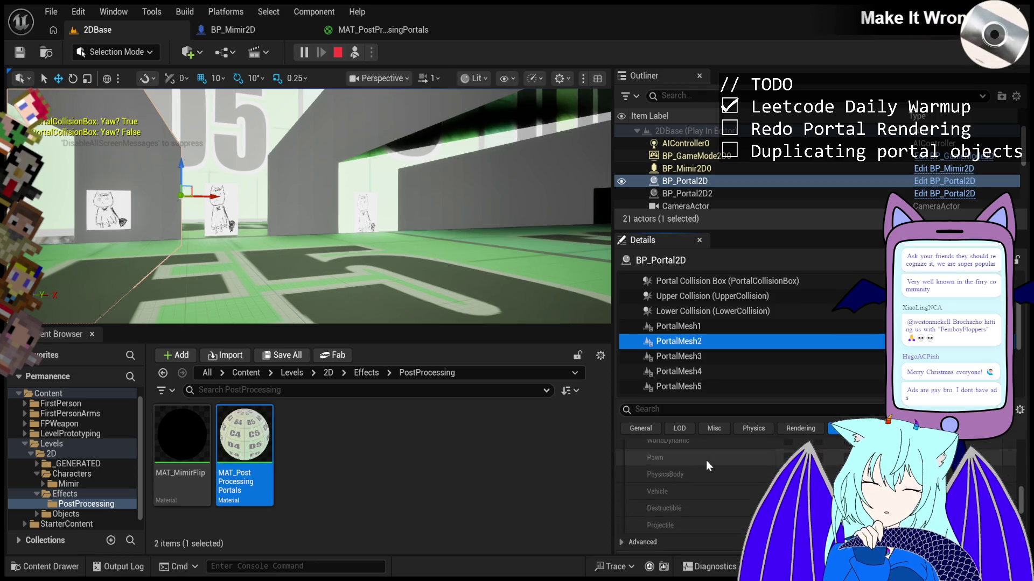
{"action": "scroll", "coordinate": [707, 464], "scroll_direction": "down", "scroll_amount": 6}
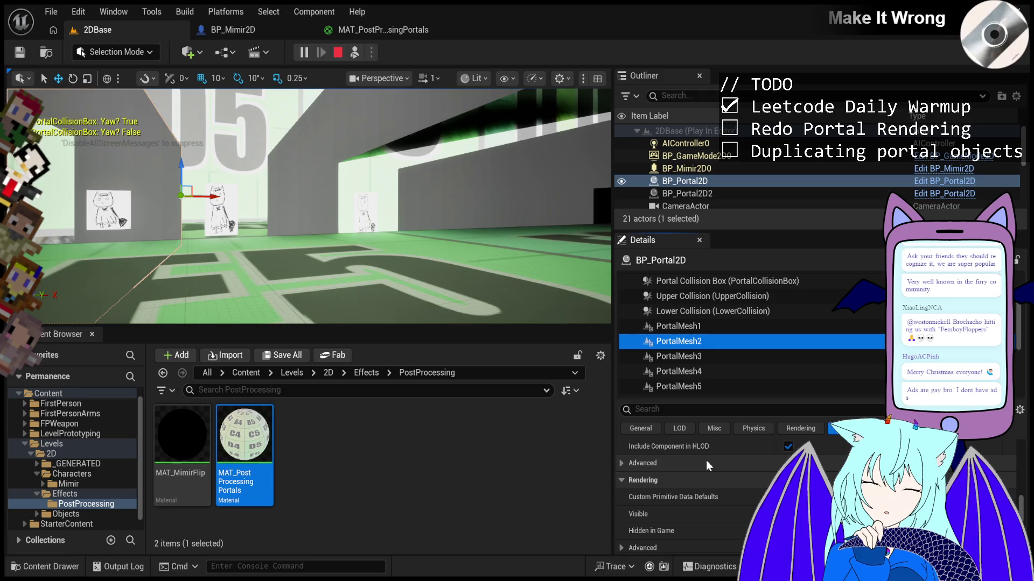
{"action": "scroll", "coordinate": [706, 460], "scroll_direction": "up", "scroll_amount": 3}
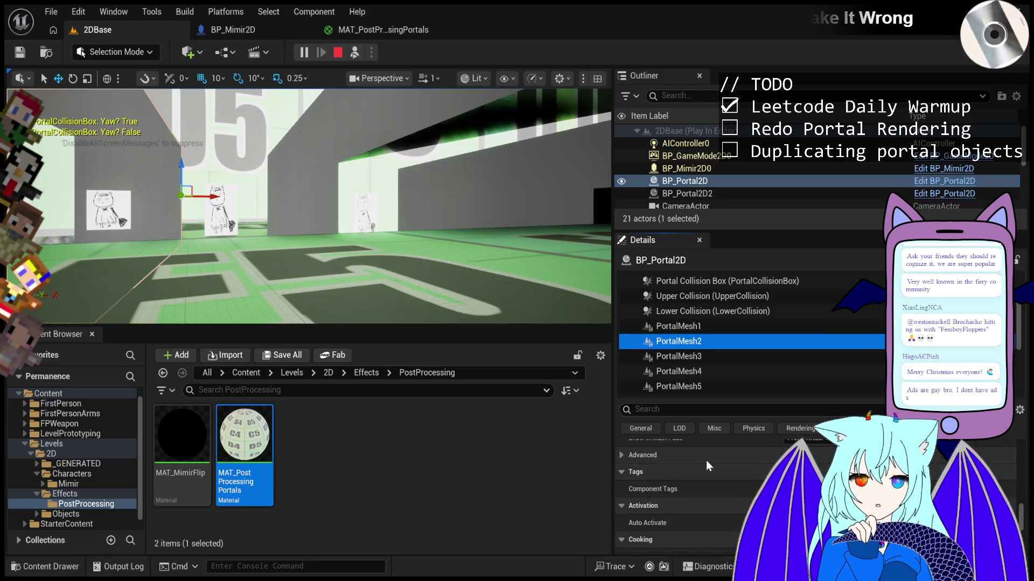
{"action": "scroll", "coordinate": [706, 461], "scroll_direction": "up", "scroll_amount": 4}
{"action": "left_click", "coordinate": [677, 326]}
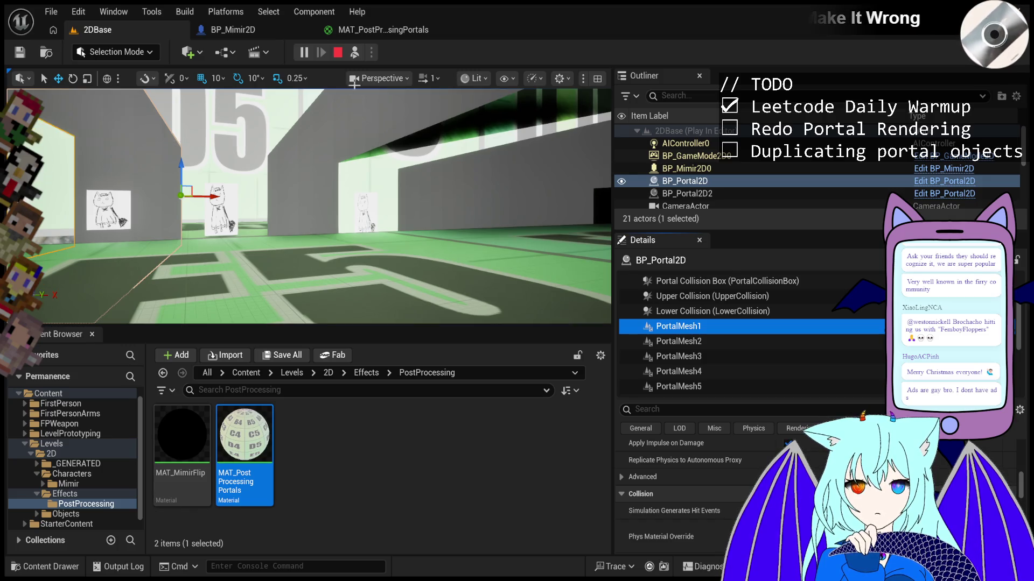
- Stop the running game and launch a fresh Play-In-Editor session to test the portals
{"action": "left_click", "coordinate": [339, 55]}
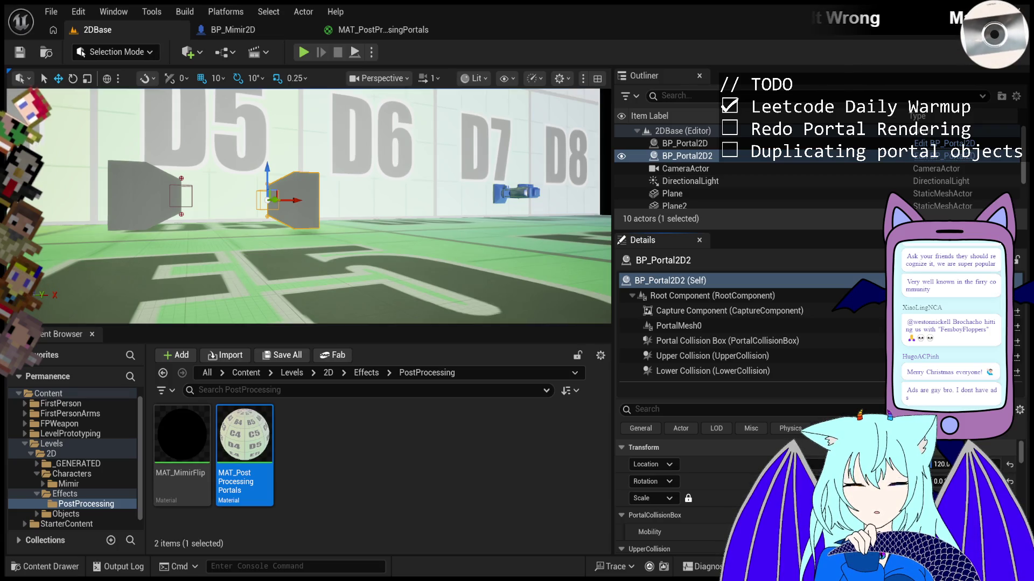
{"action": "left_click", "coordinate": [302, 57]}
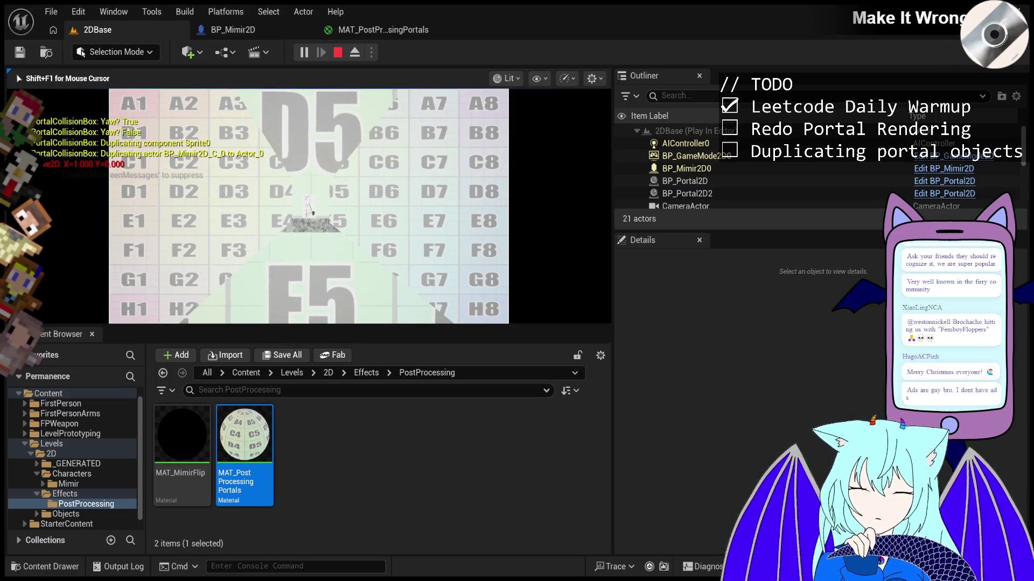
- Eject from the player with F8, then end the play session with Esc
{"action": "key", "text": "F8"}
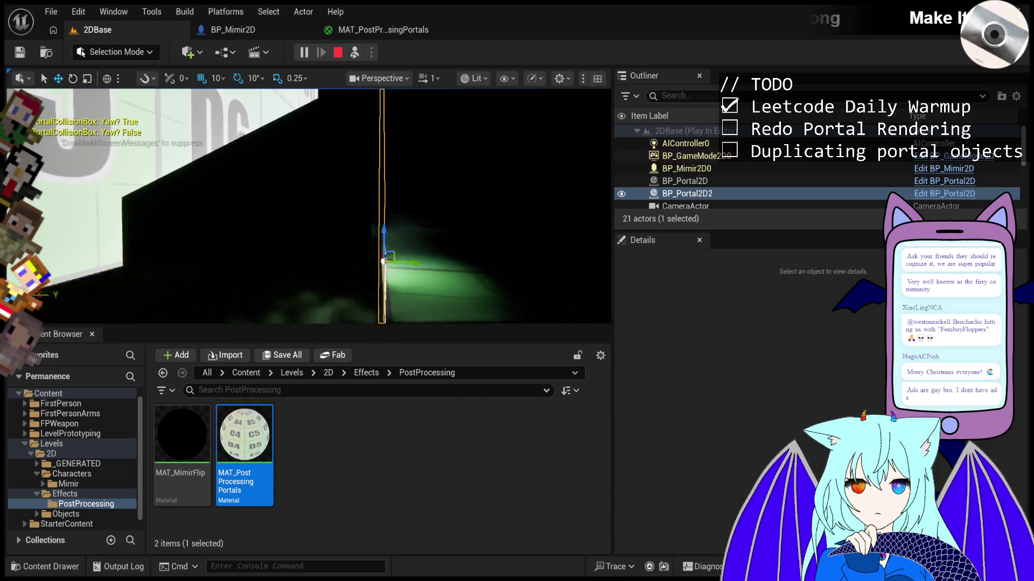
{"action": "key", "text": "Escape"}
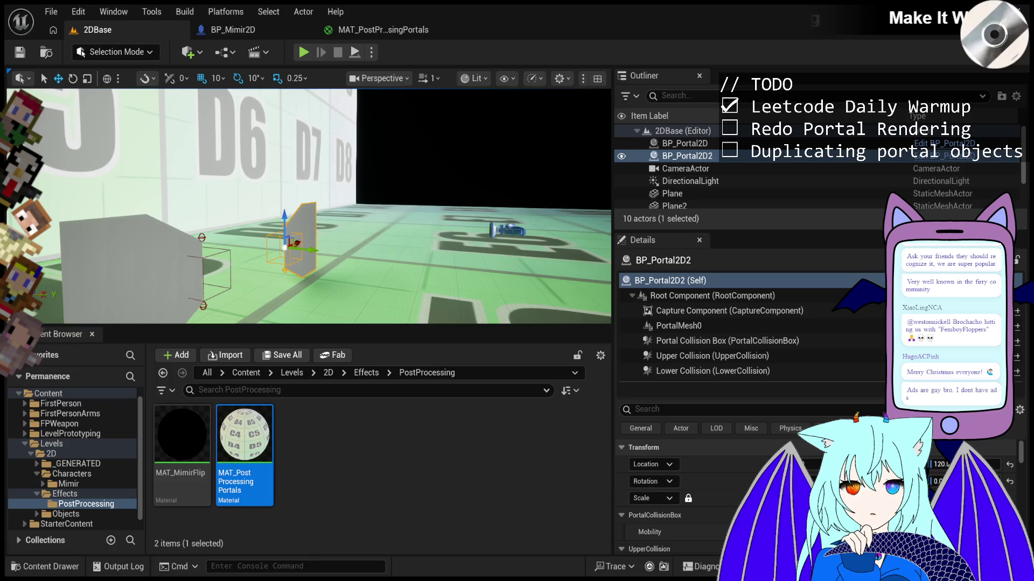
{"action": "left_click", "coordinate": [300, 53]}
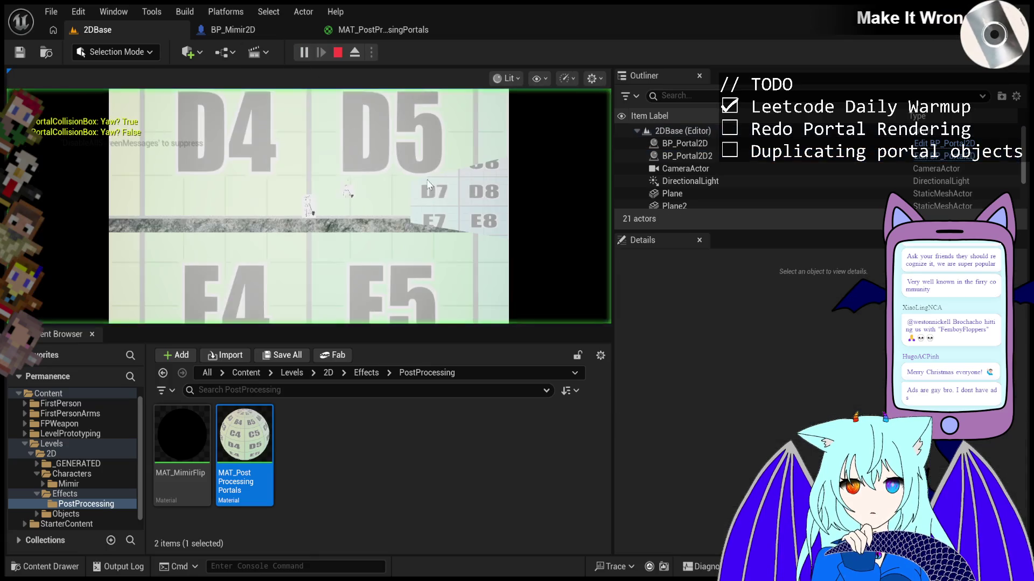
{"action": "key", "text": "d"}
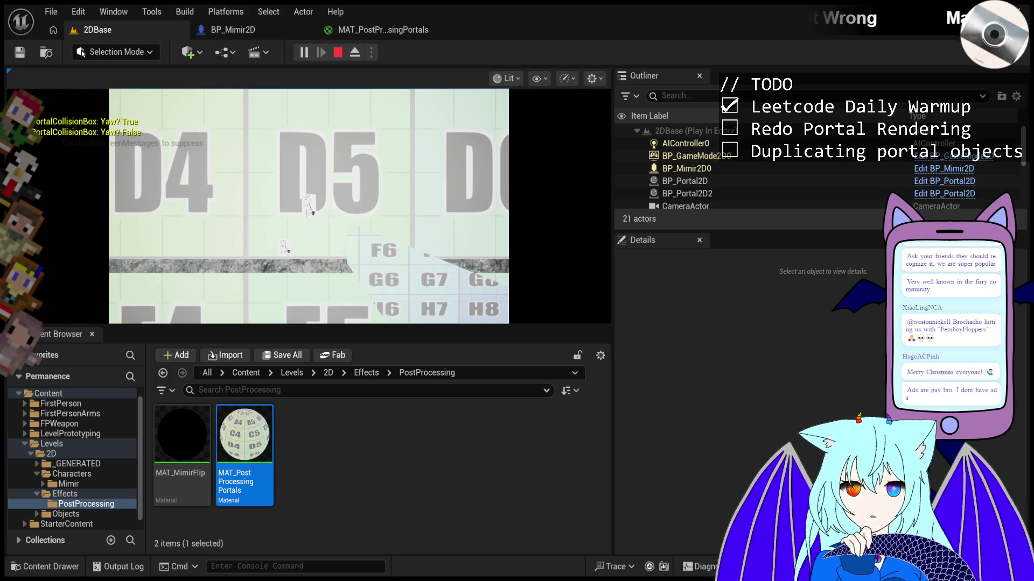
{"action": "key", "text": "F8"}
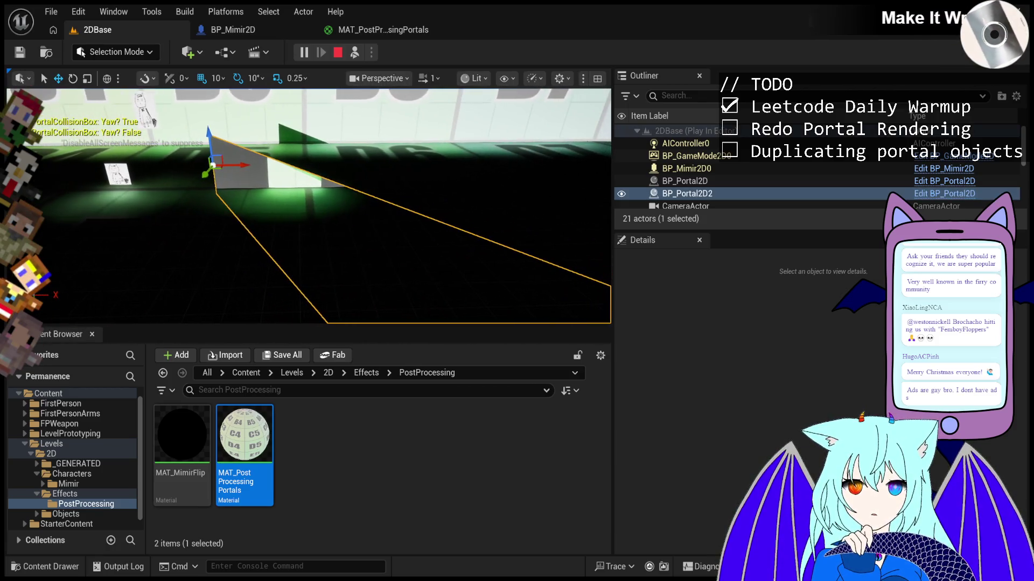
{"action": "key", "text": "F8"}
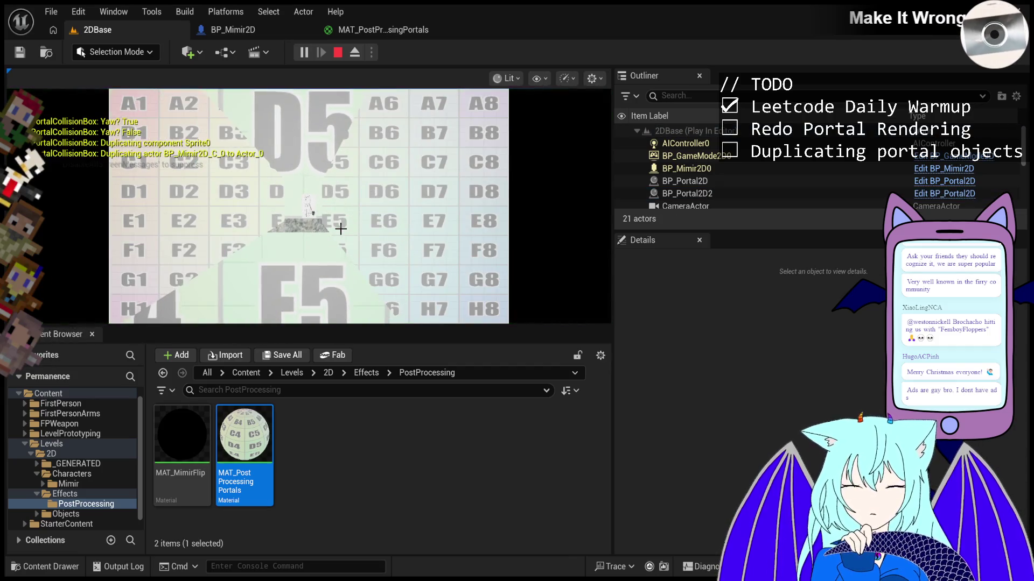
{"action": "key", "text": "F8"}
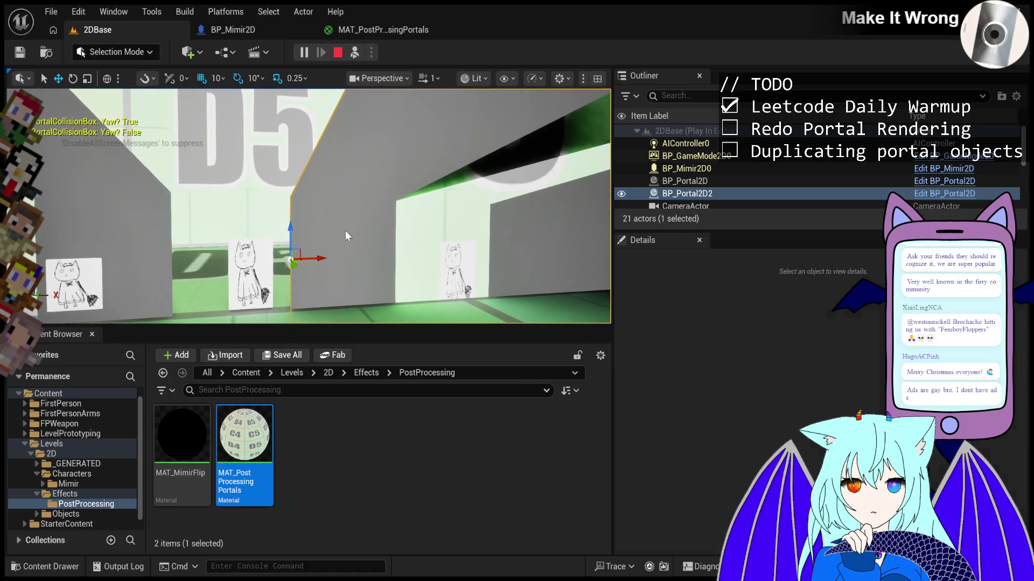
{"action": "key", "text": "Escape"}
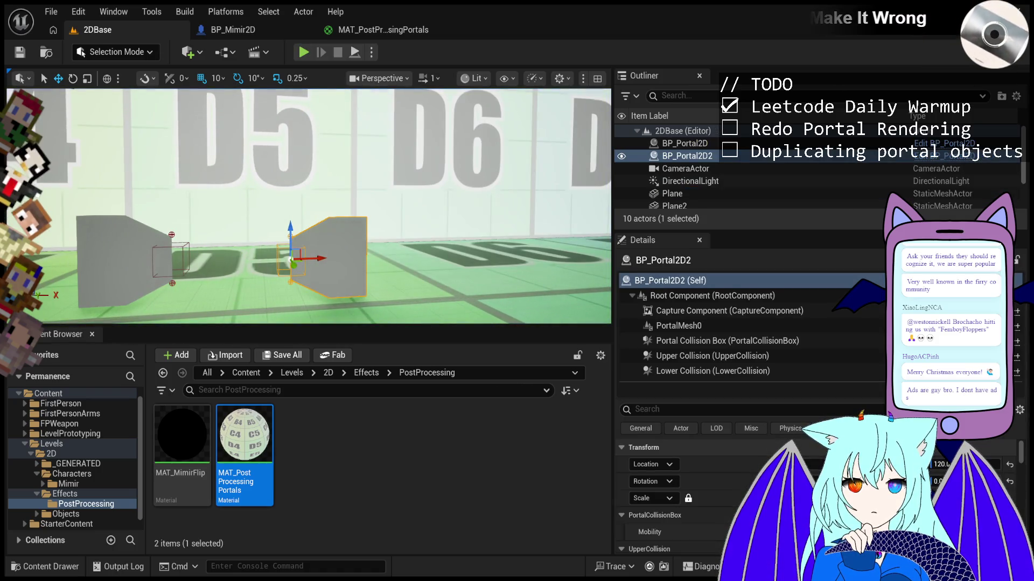